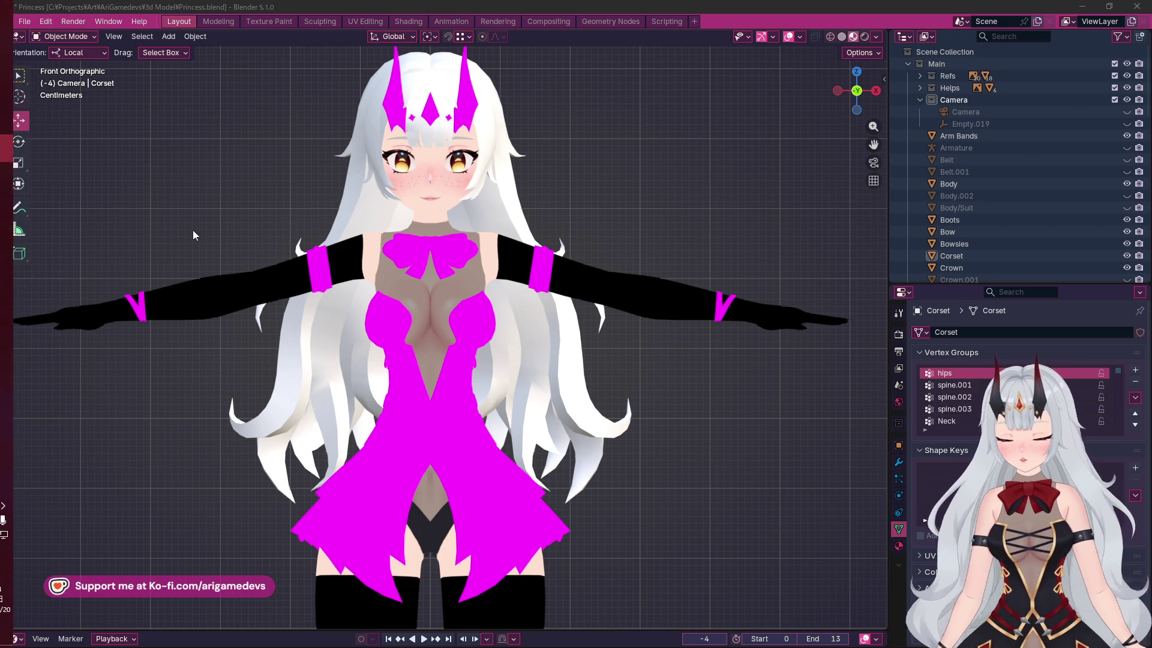
# Go from the Twitch stream manager to the Rokudenashi YouTube tab and open its account menu
pyautogui.moveTo(1, 244)
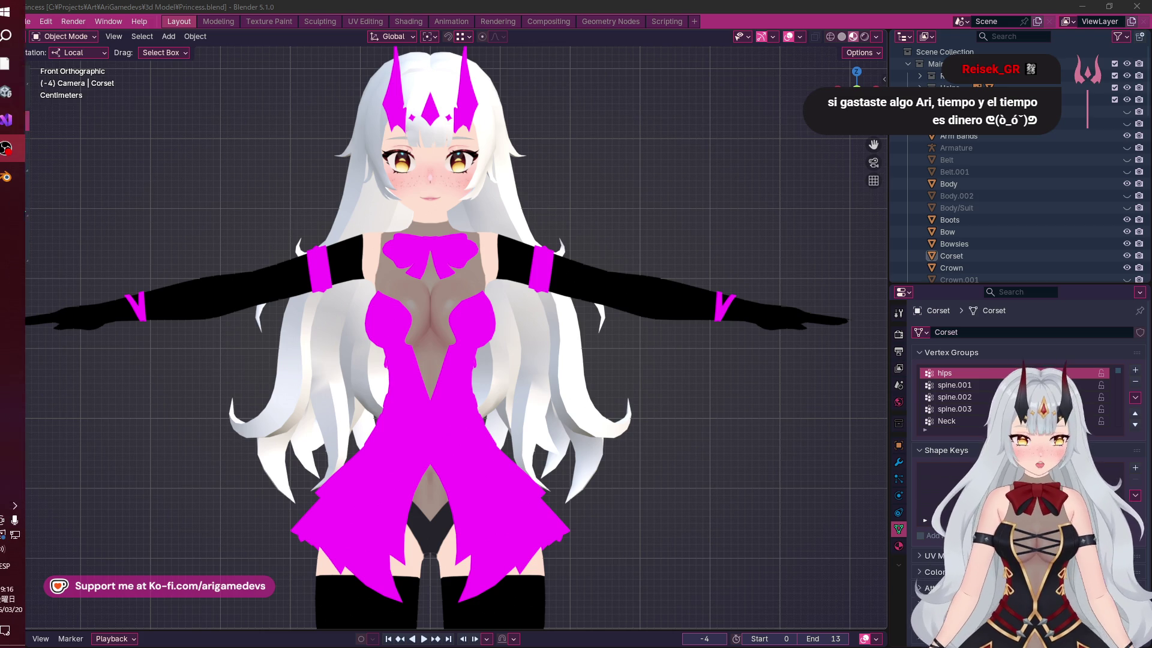
pyautogui.click(20, 63)
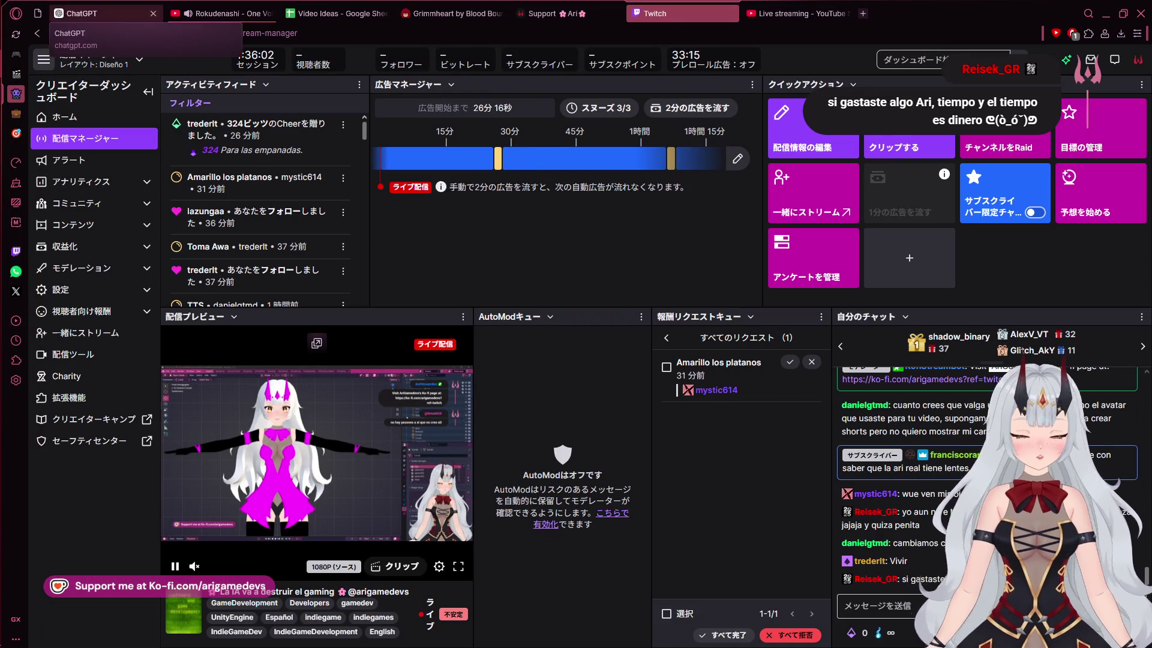
pyautogui.click(222, 13)
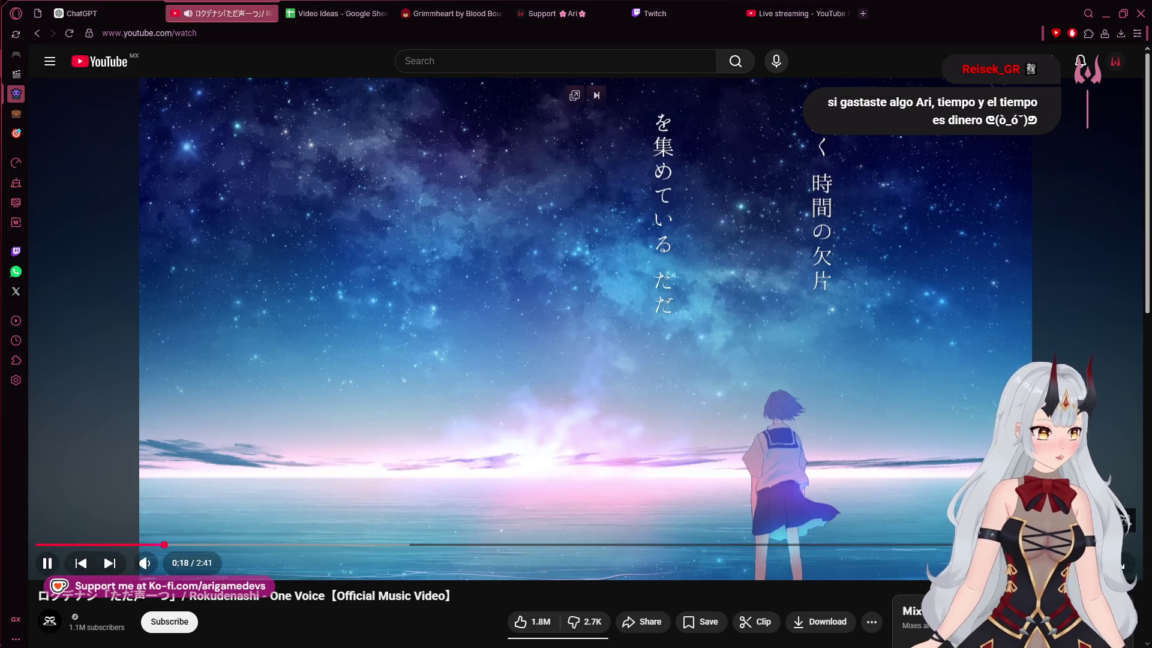
pyautogui.click(1115, 61)
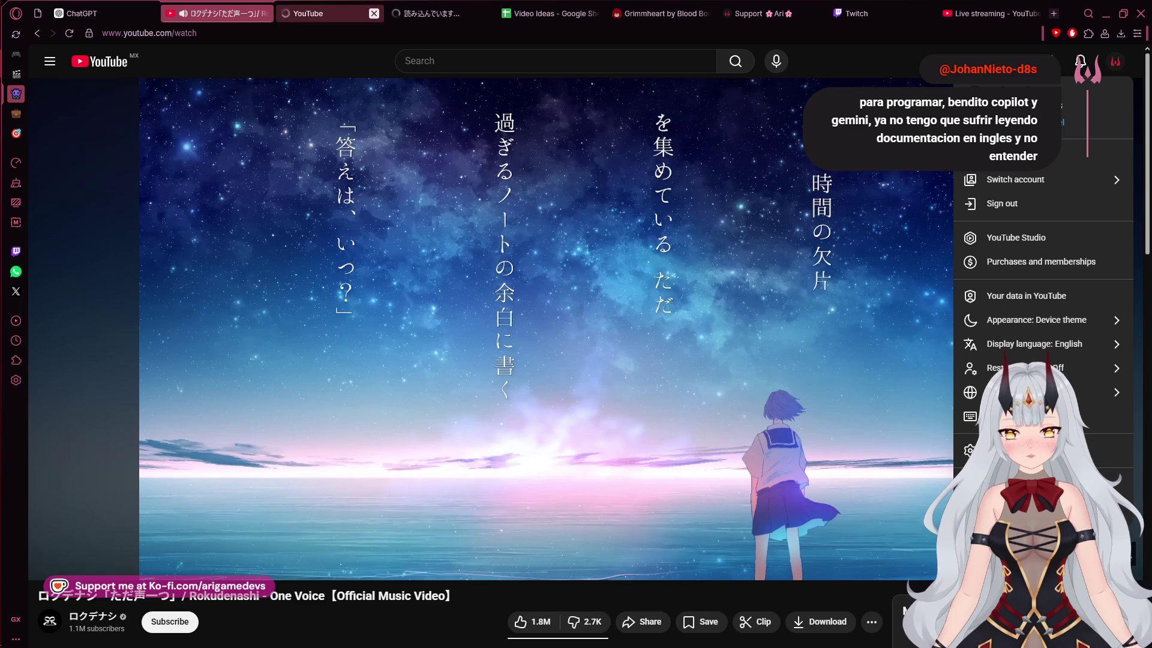
pyautogui.click(374, 13)
# Close the extra YouTube tab and play the Bloodborne 60 FPS video from the channel's Videos list
pyautogui.click(360, 13)
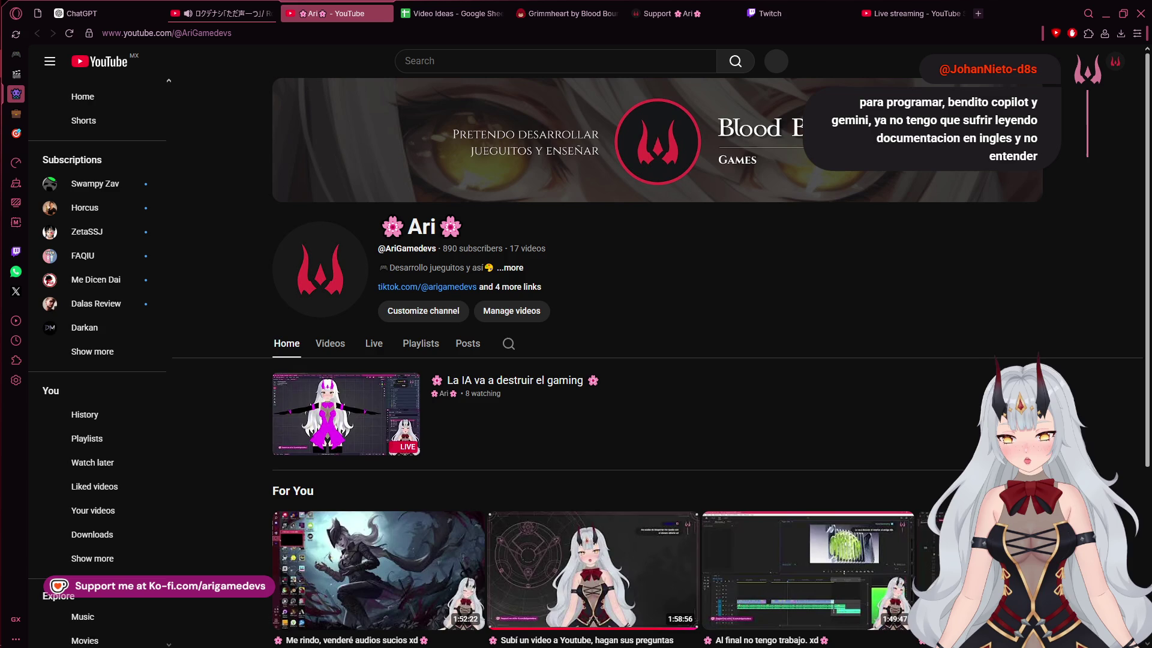
pyautogui.scroll(-2, 420, 450)
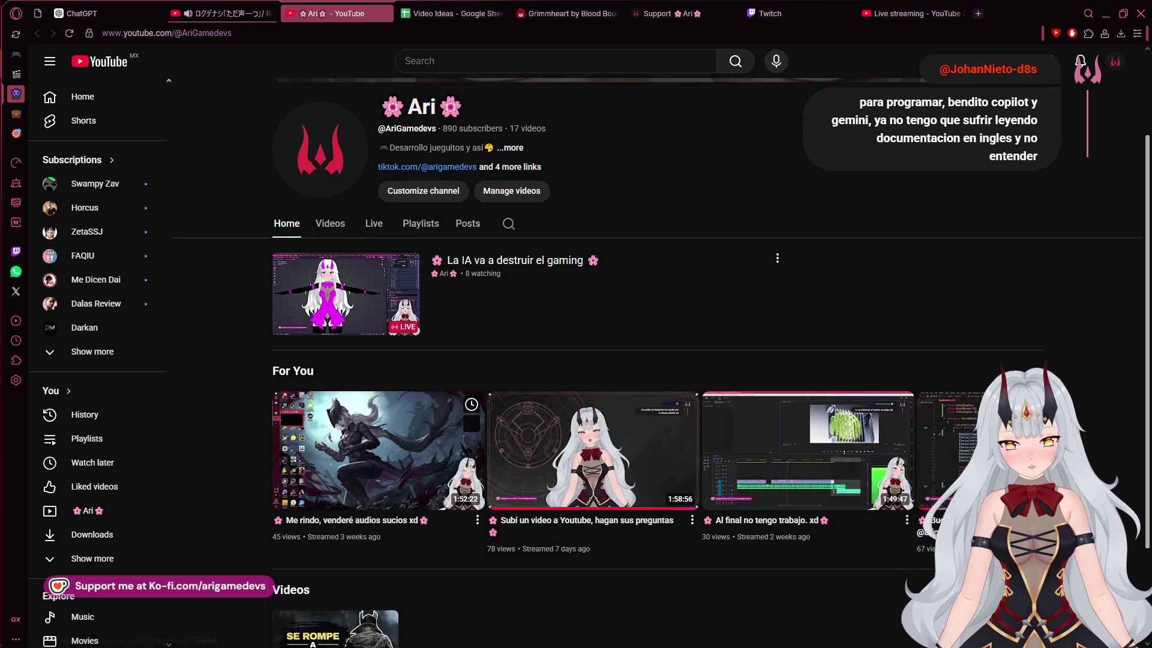
pyautogui.click(330, 223)
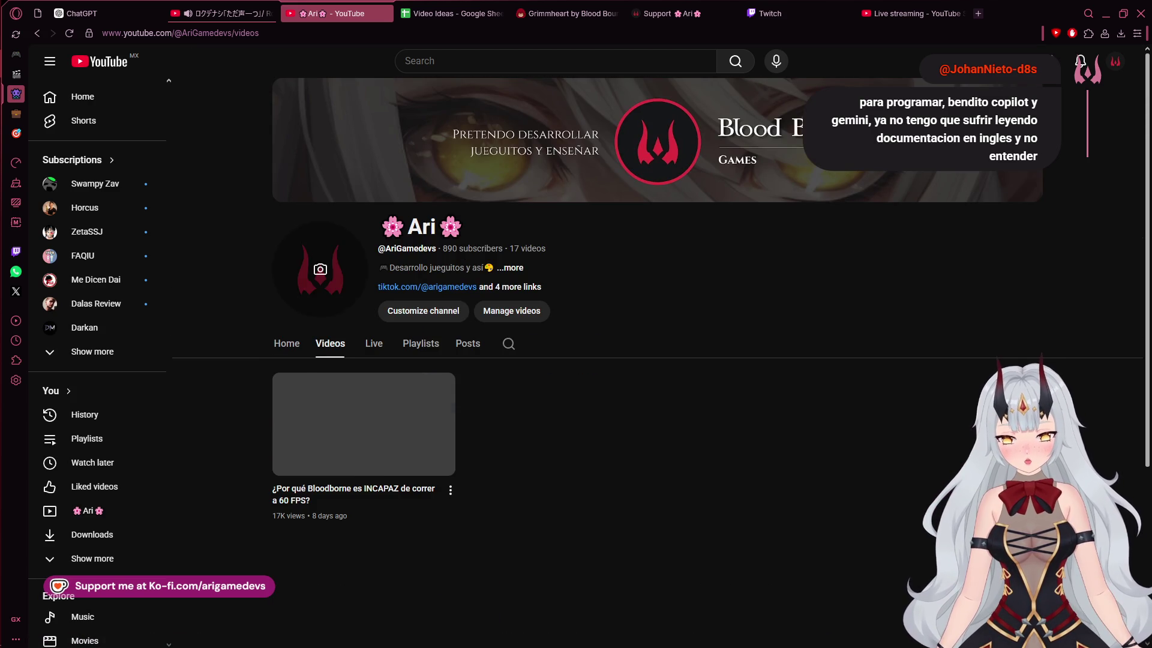
pyautogui.click(363, 424)
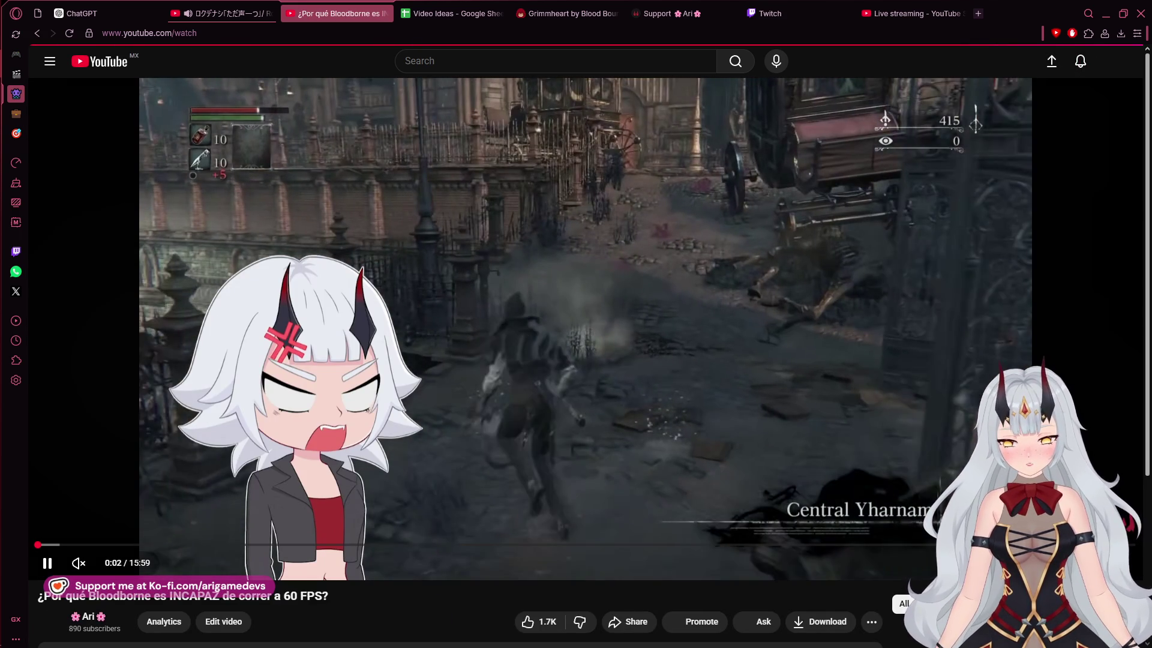
# Pause the Bloodborne video, skip to 0:21, then close its tab with Ctrl+W
pyautogui.click(975, 124)
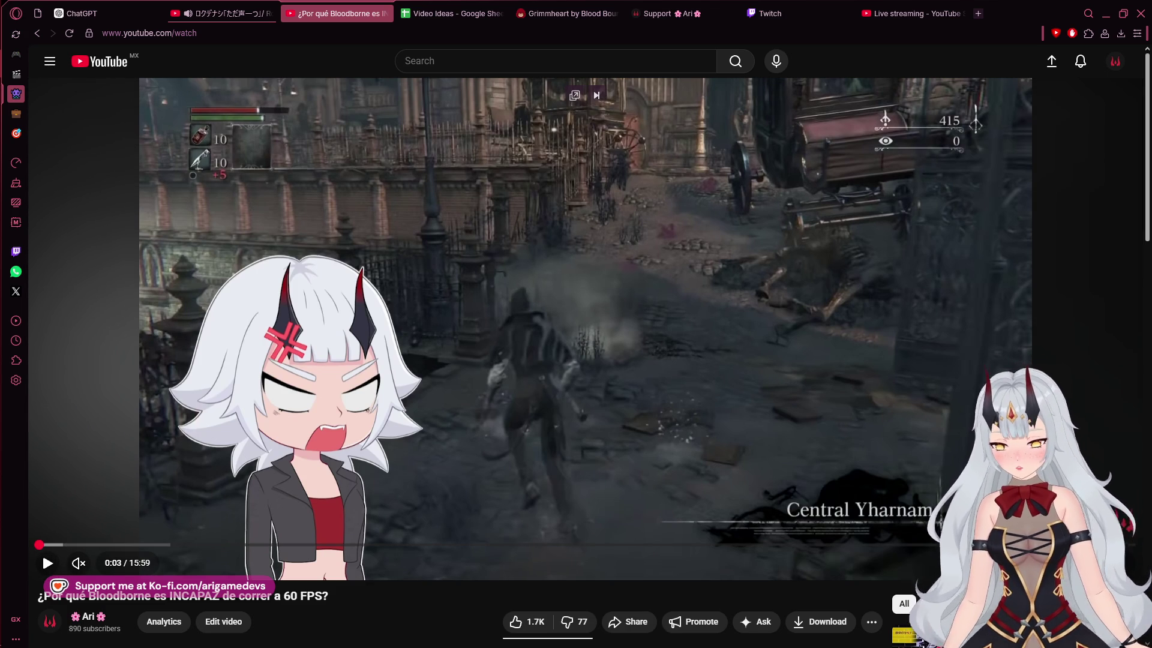
pyautogui.click(61, 545)
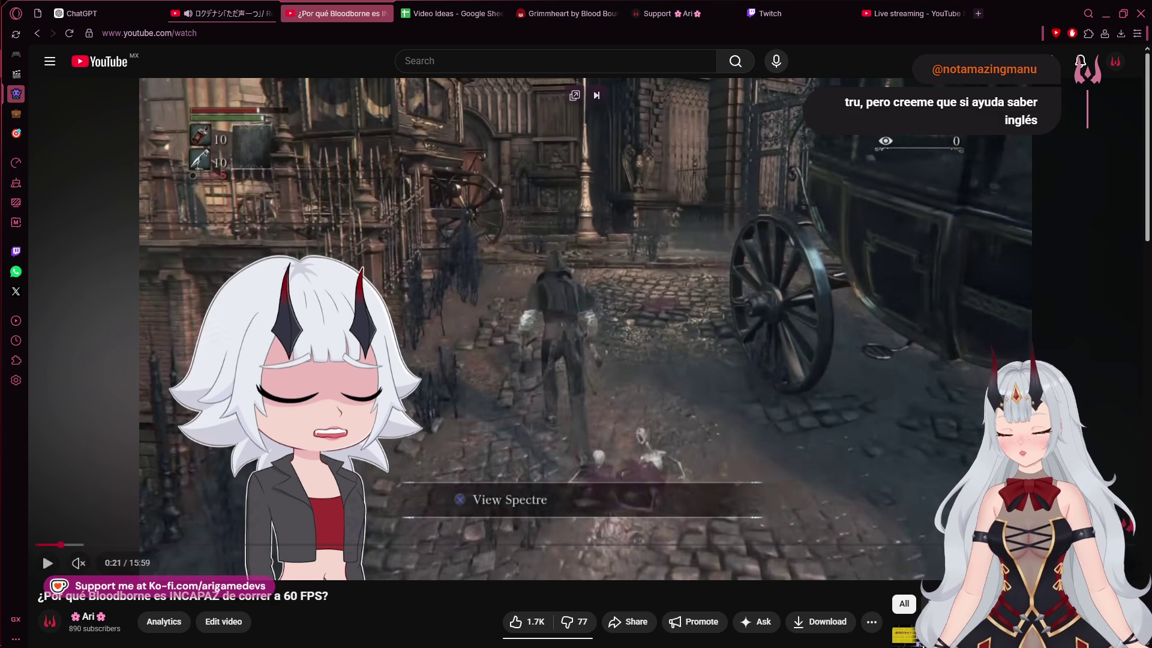
pyautogui.moveTo(2, 552)
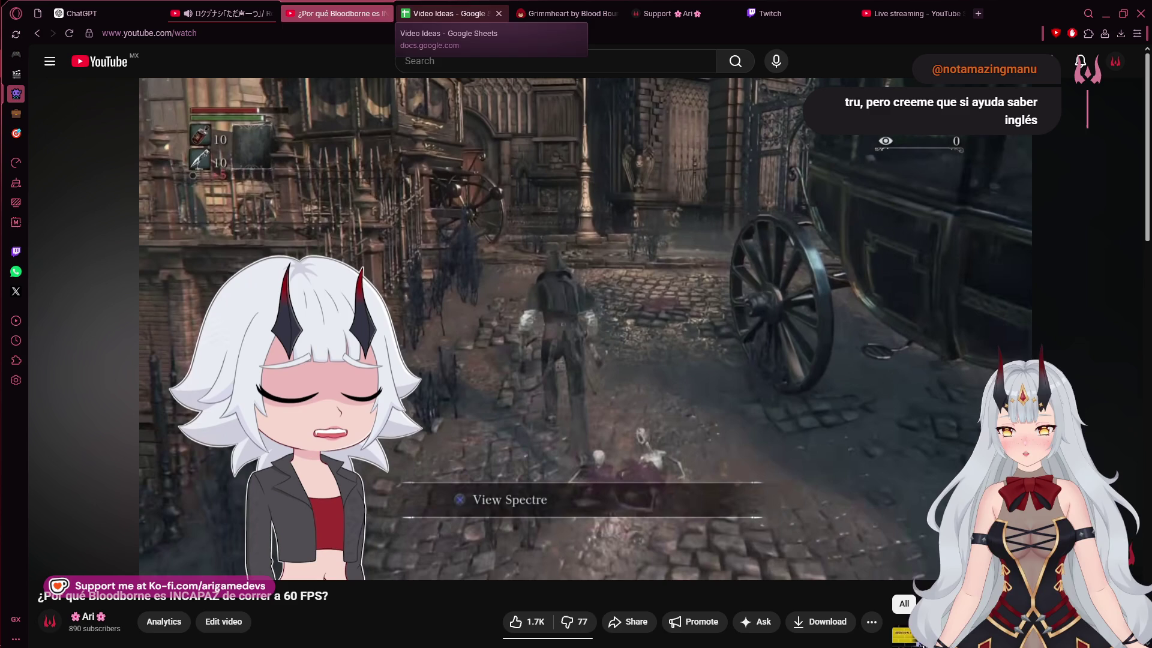
pyautogui.hotkey('ctrl', 'w')
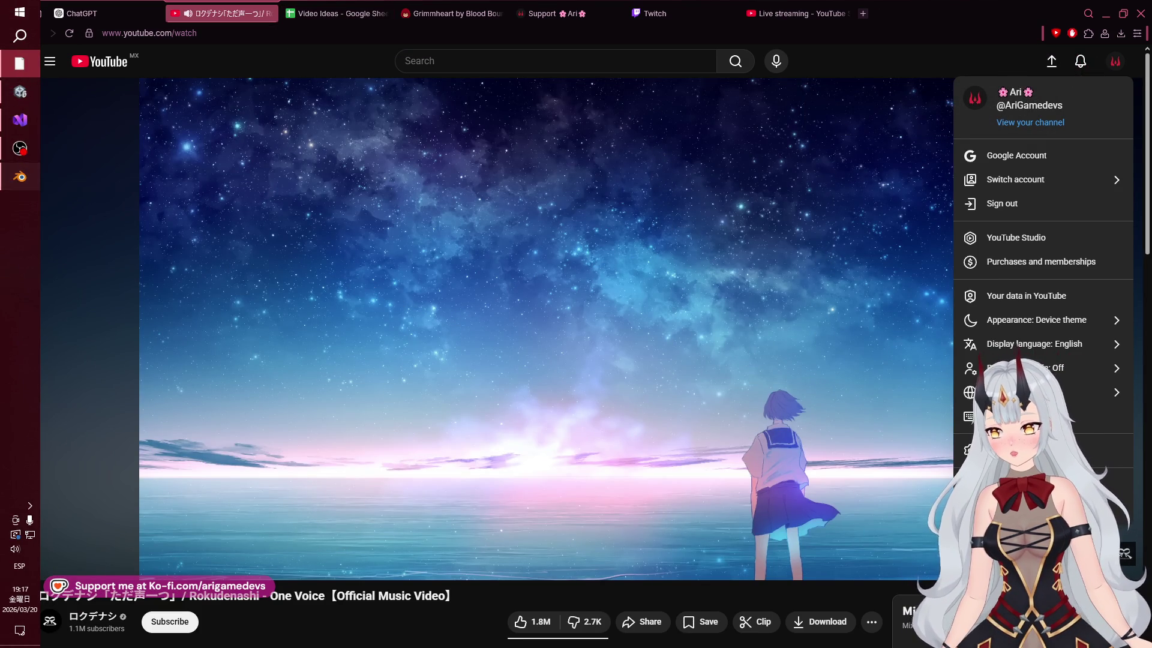
# Work in Blender on Princess.blend, then return to the browser's YouTube tab
pyautogui.click(20, 177)
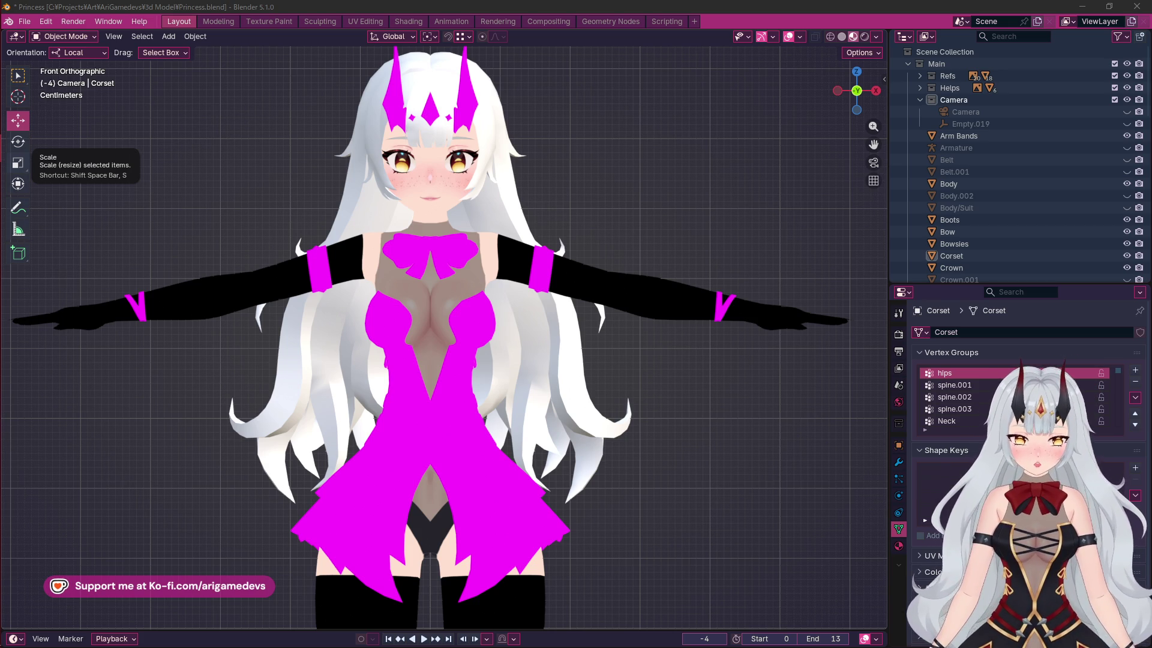
pyautogui.moveTo(2, 162)
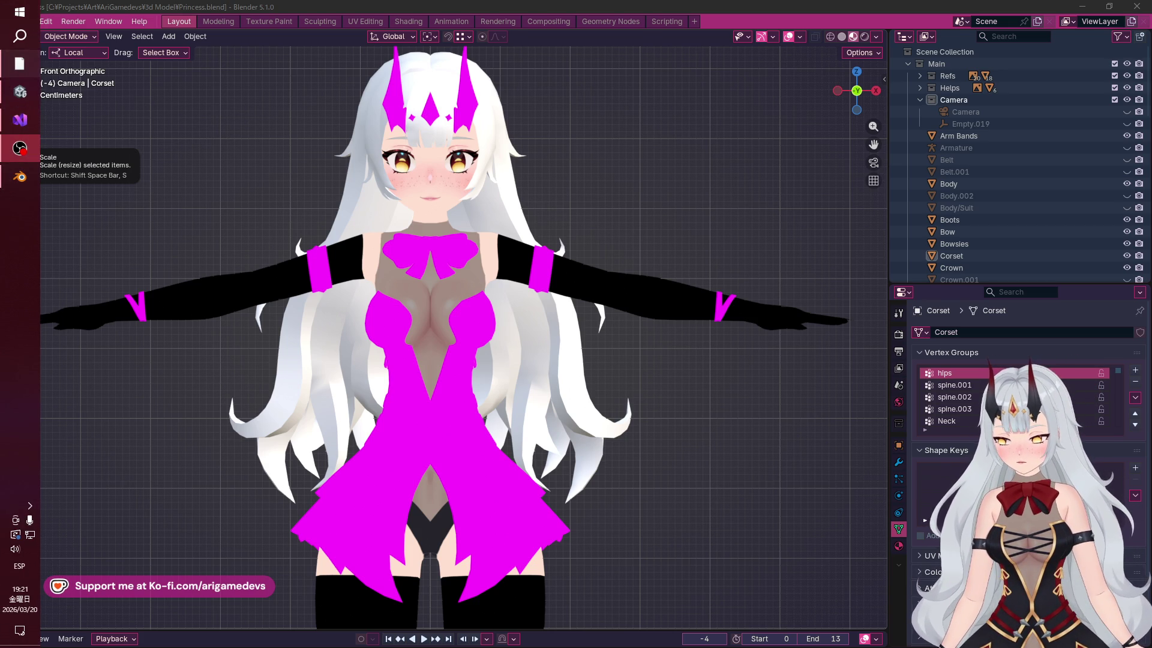
pyautogui.click(19, 63)
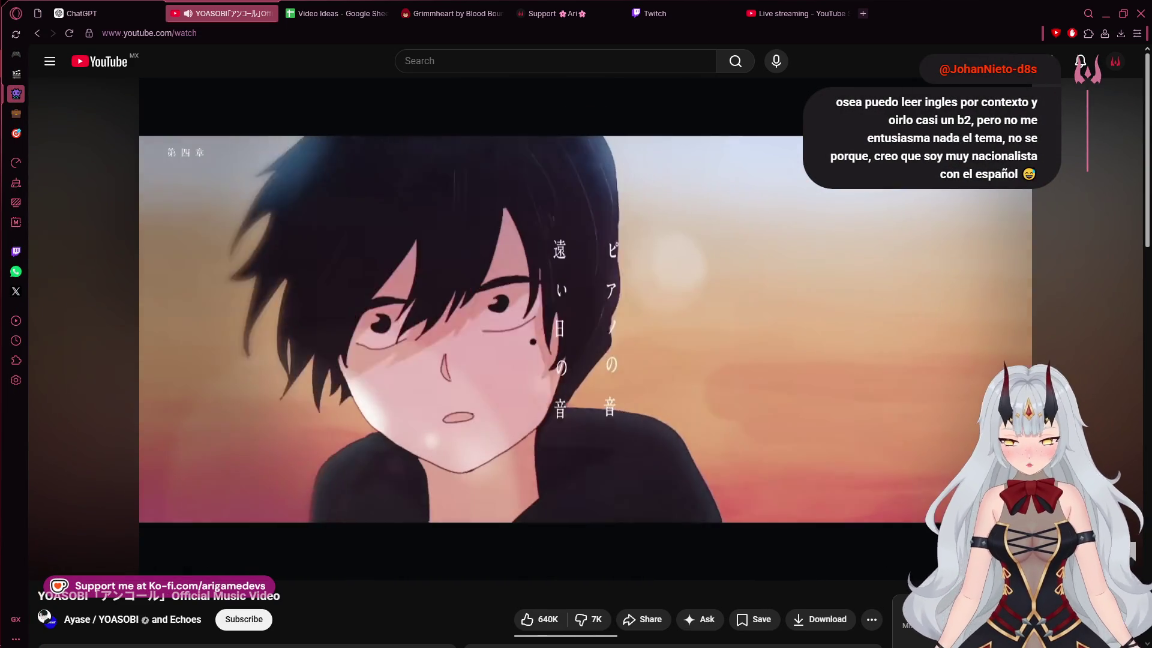
# Bring the Unity editor forward, then return to Blender's T-posed princess model
pyautogui.moveTo(2, 300)
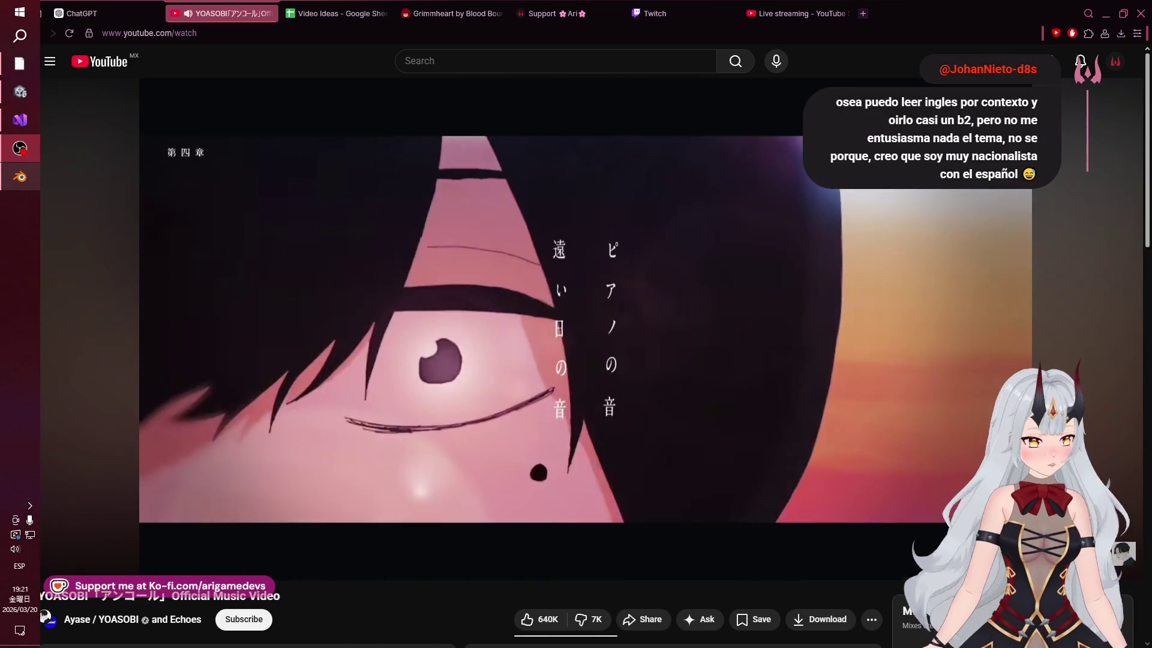
pyautogui.moveTo(20, 148)
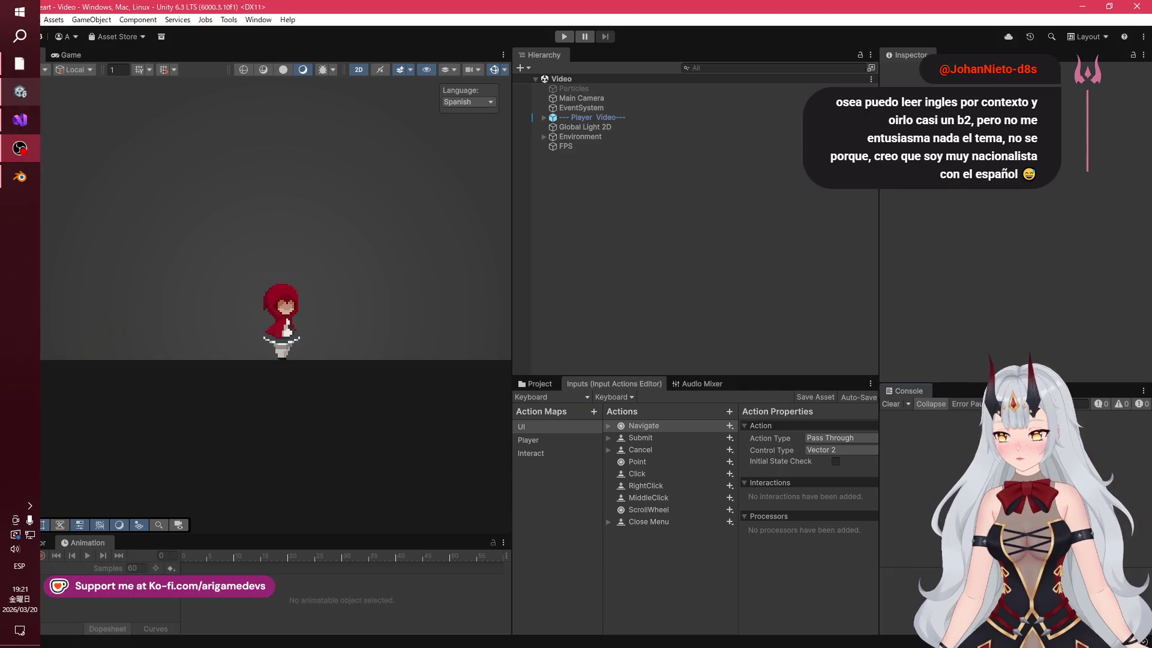
pyautogui.click(20, 92)
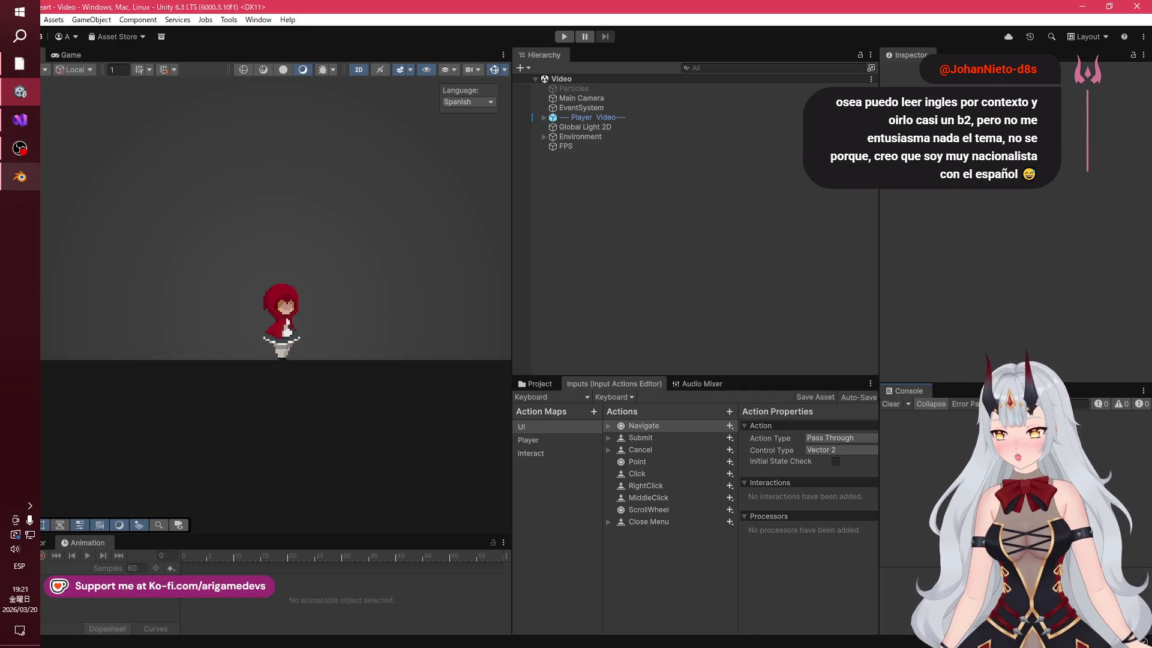
pyautogui.click(20, 177)
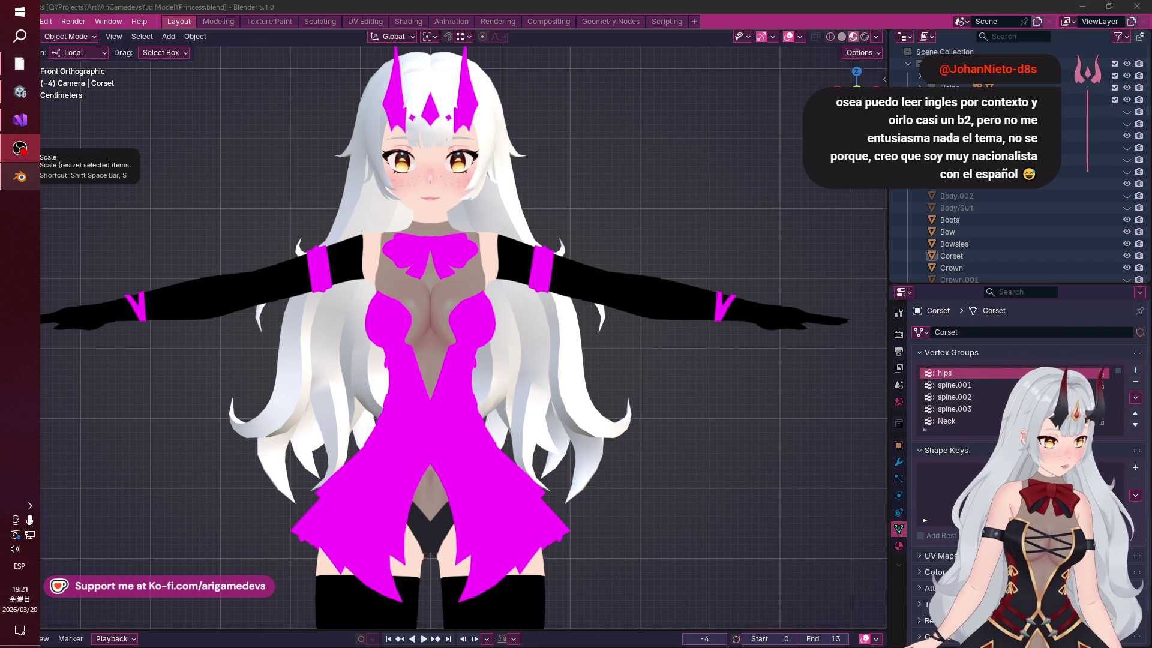
pyautogui.moveTo(20, 177)
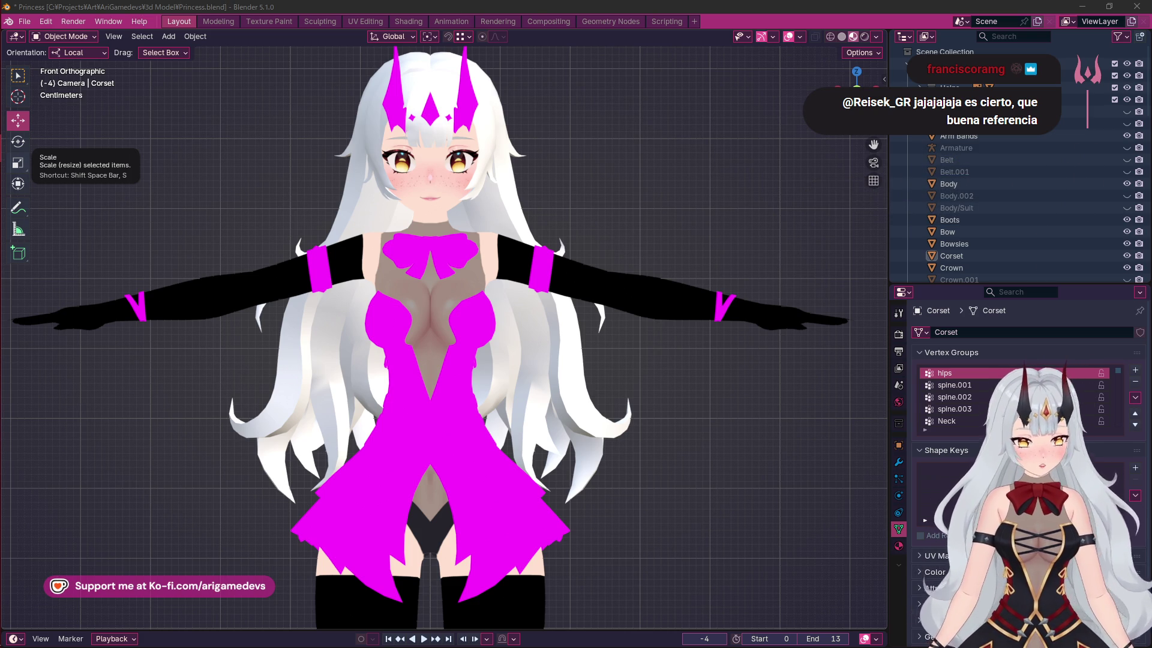
# In the browser, pass the Grimmheart and Twitch tabs to reach YouTube Studio's live-streaming page
pyautogui.moveTo(19, 148)
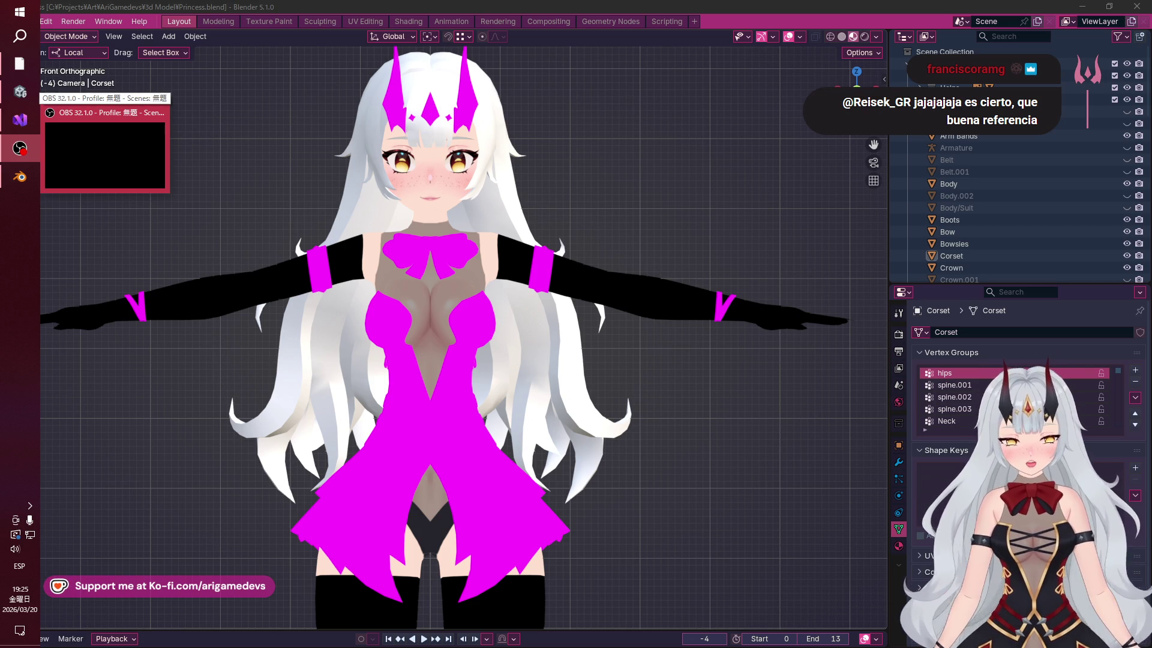
pyautogui.moveTo(20, 119)
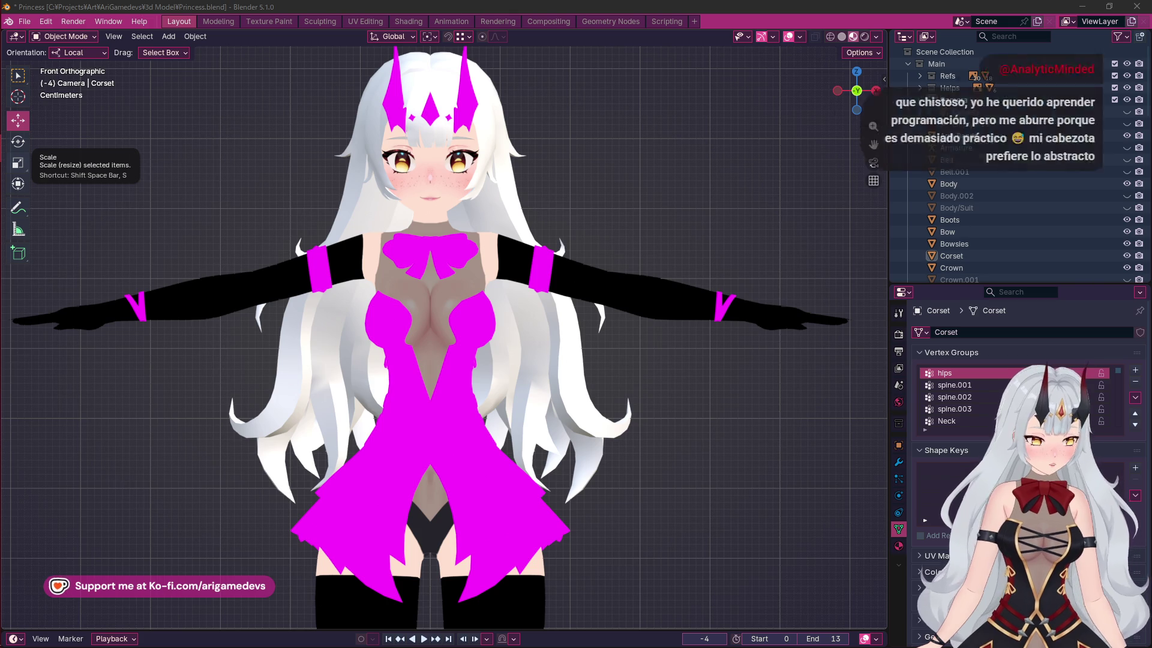
pyautogui.moveTo(3, 162)
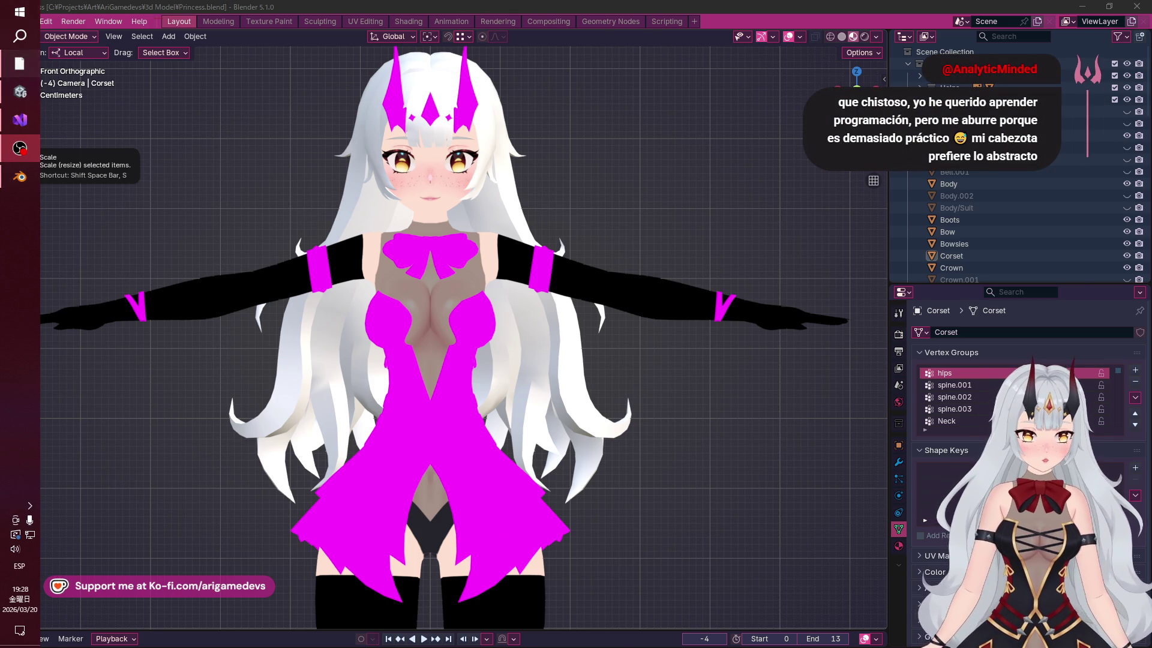
pyautogui.click(20, 63)
pyautogui.click(451, 13)
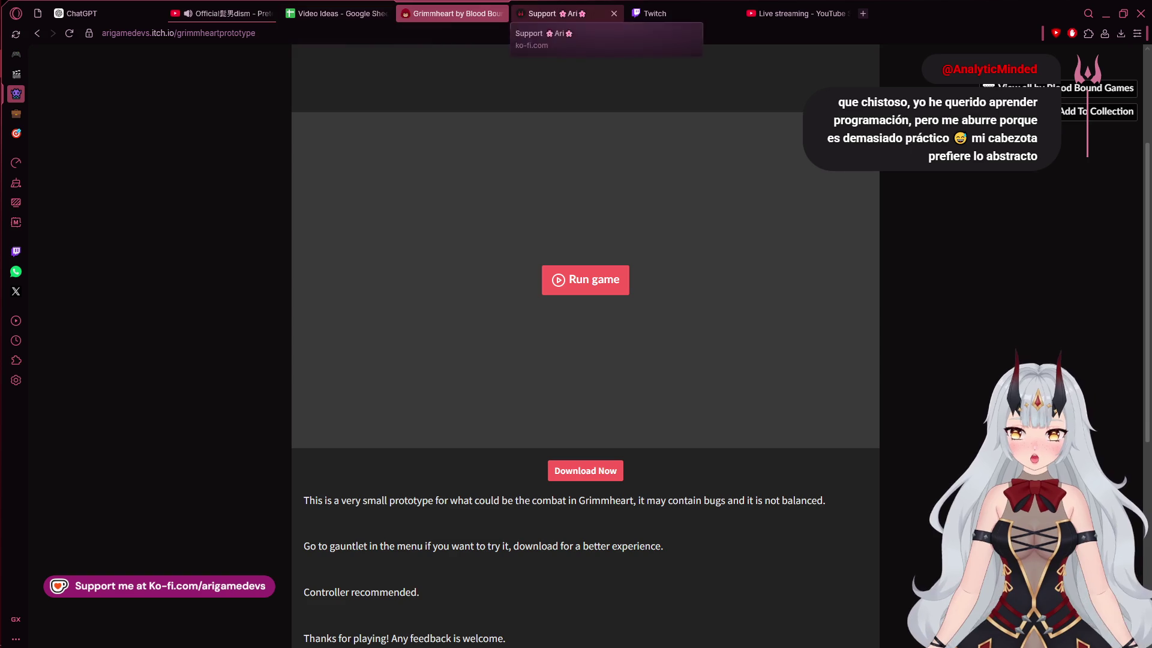
pyautogui.click(654, 13)
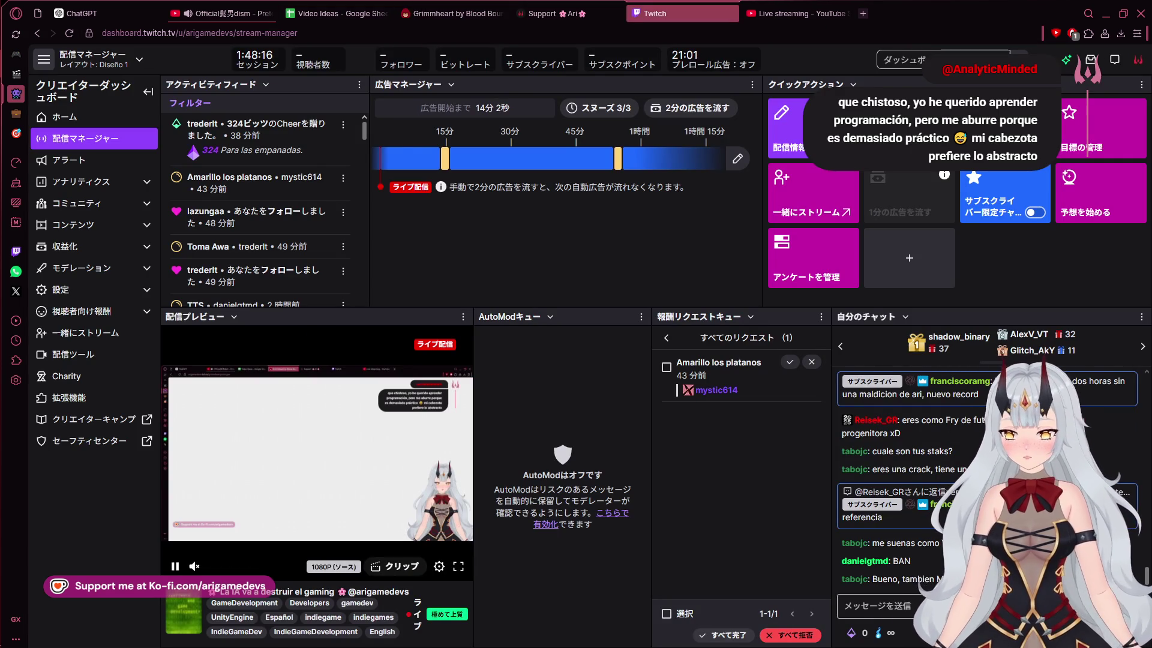
pyautogui.hotkey('ctrl', 'Tab')
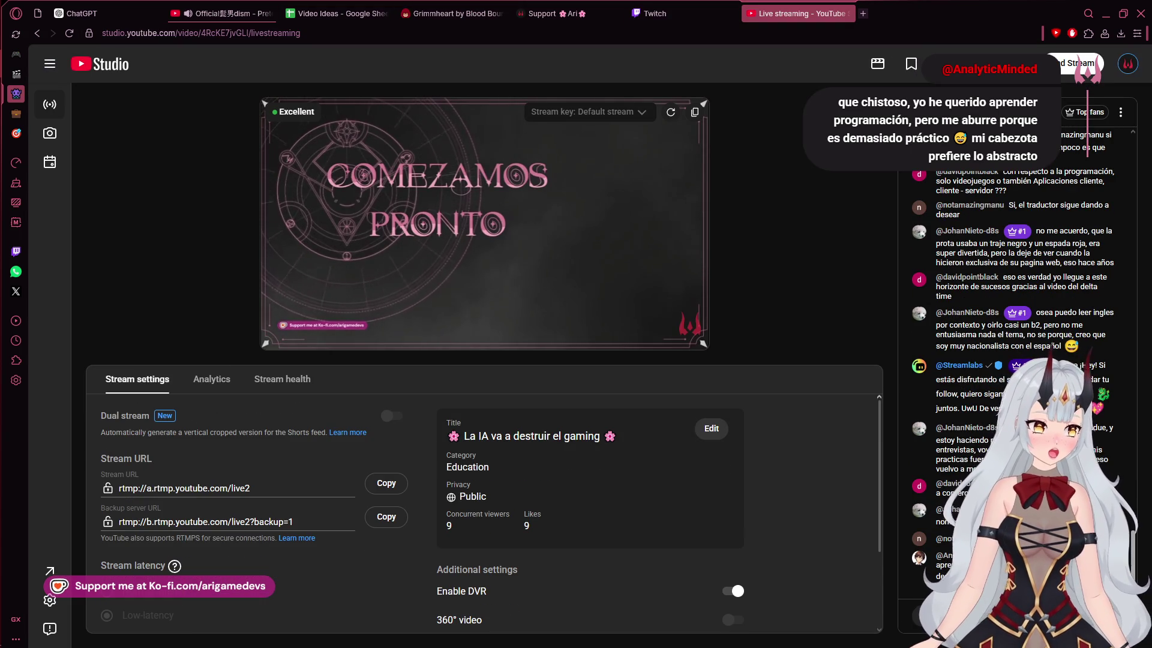
# View the YouTube account menu, then switch to the Twitch stream manager tab
pyautogui.click(1128, 63)
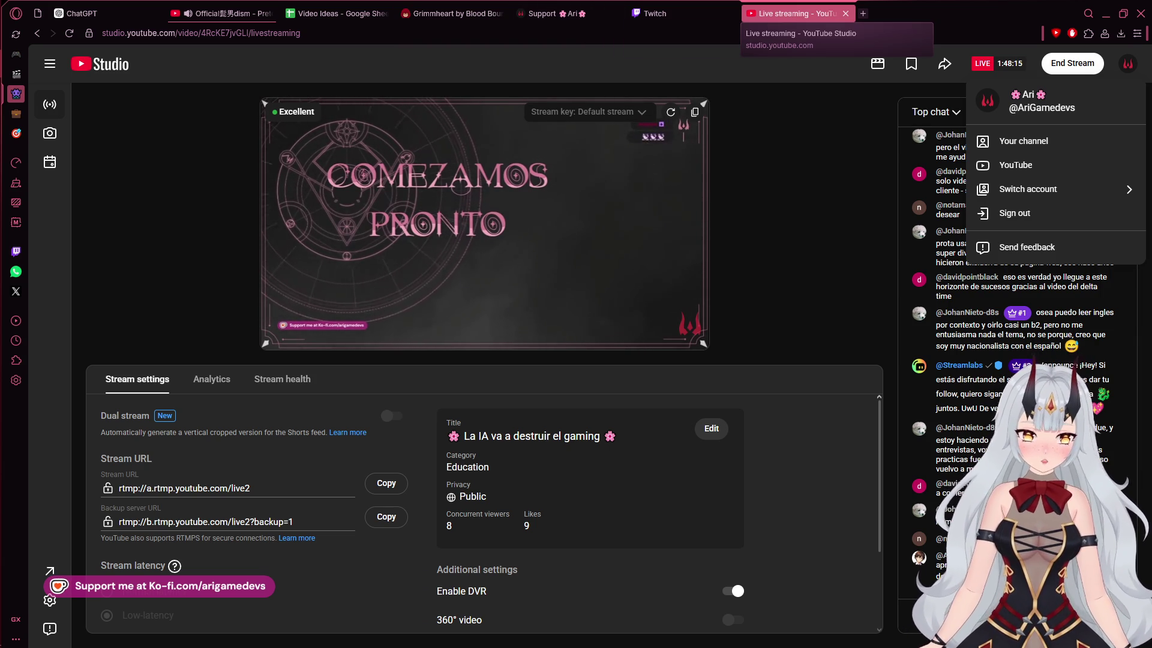
pyautogui.click(654, 14)
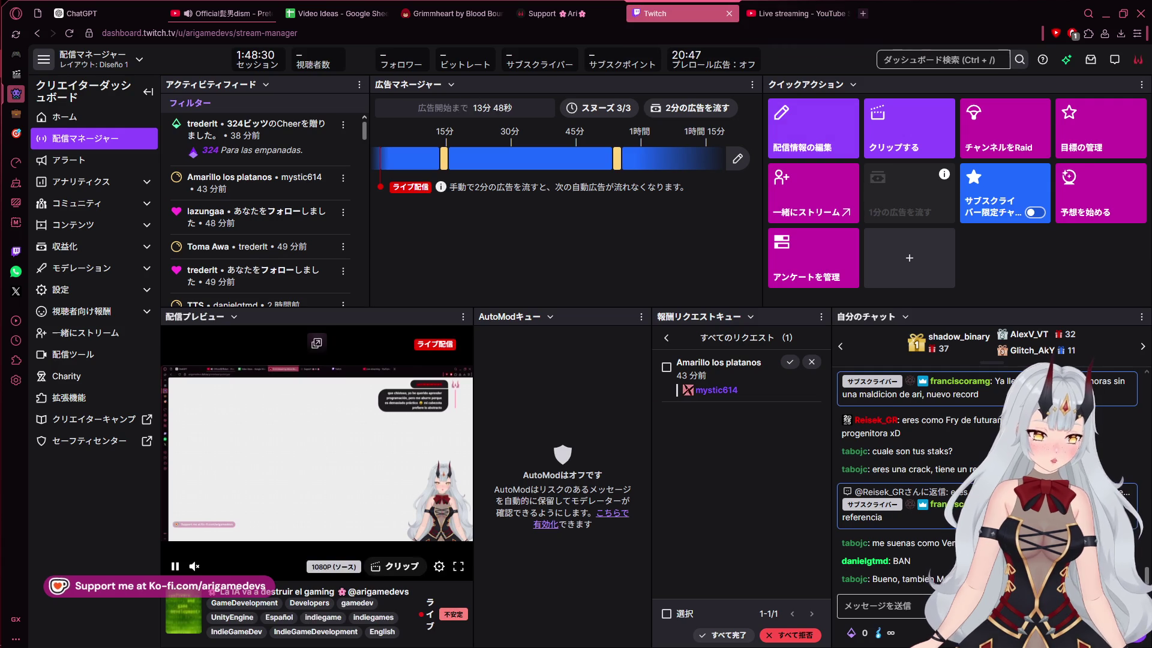
# Revisit the YouTube Studio tab, then bring Blender with the princess model to the front
pyautogui.click(798, 13)
pyautogui.click(19, 148)
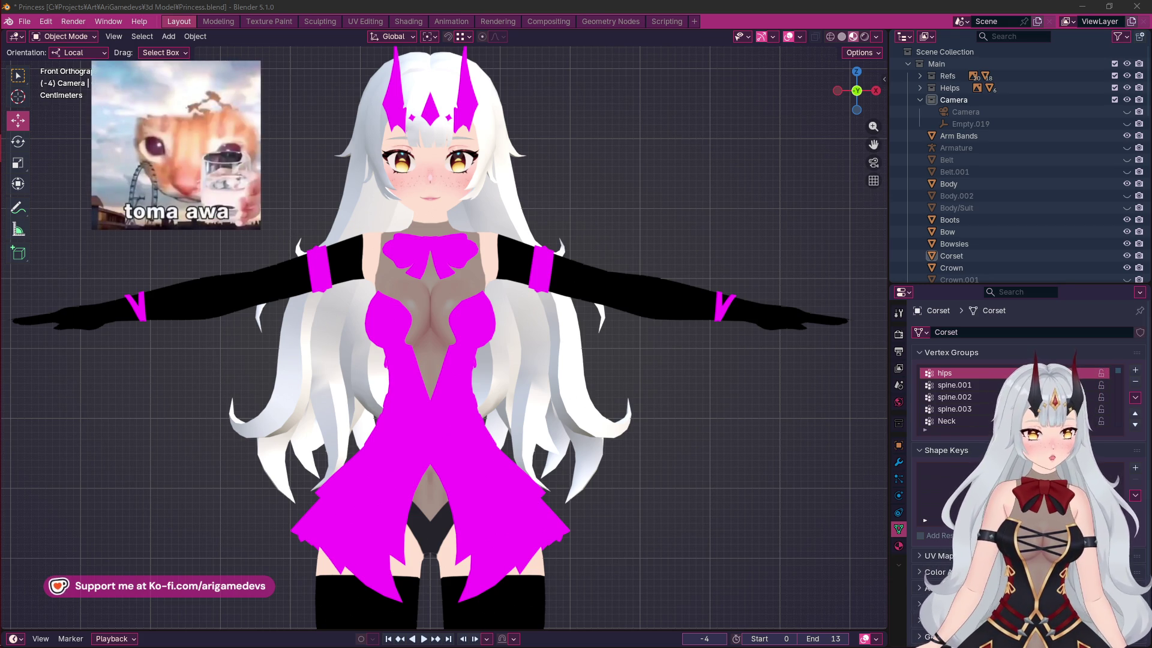
# Bring the AttackAbility.cs script window in Visual Studio forward
pyautogui.moveTo(12, 144)
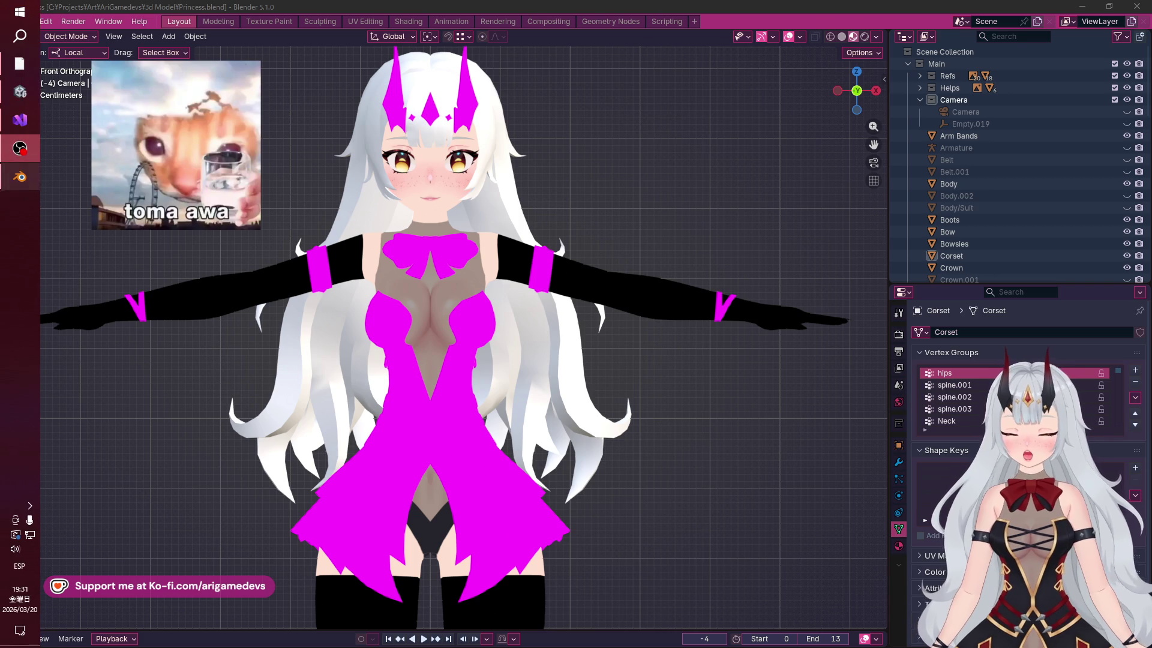
pyautogui.moveTo(20, 91)
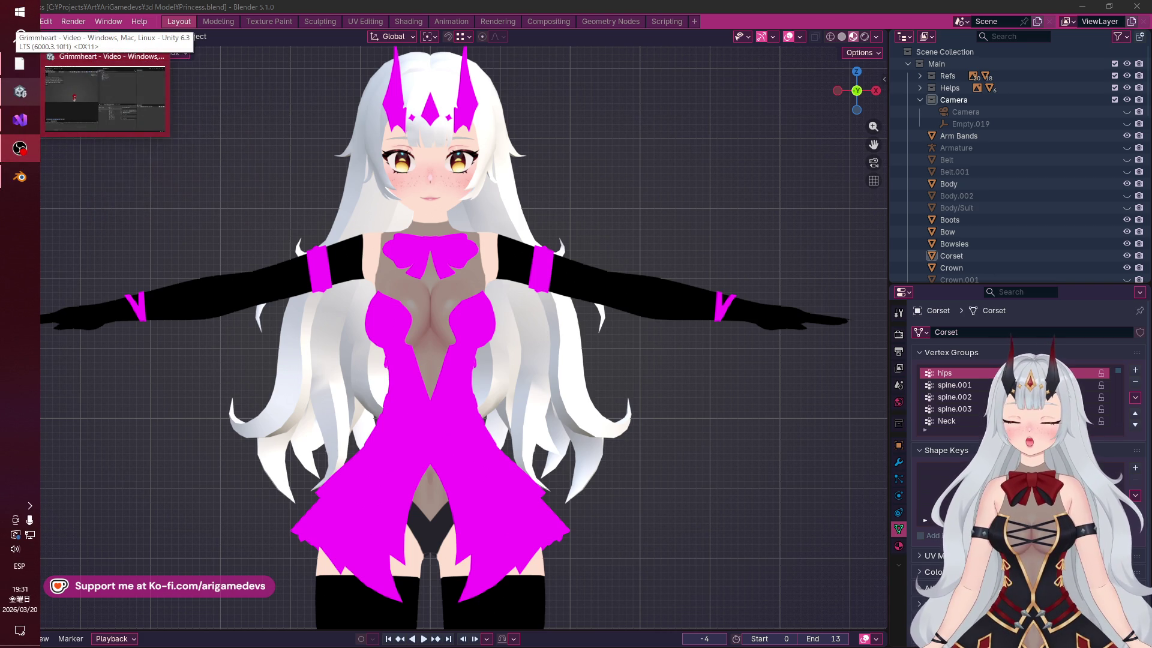
pyautogui.moveTo(20, 120)
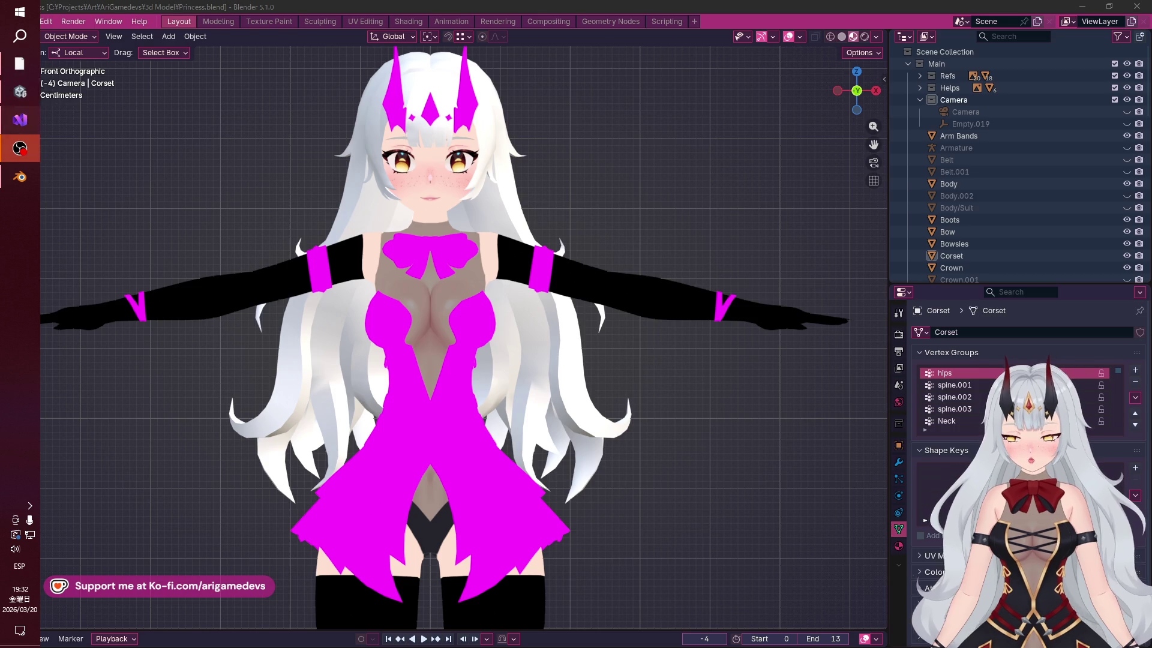
pyautogui.click(19, 119)
# Return to Blender, quit with Ctrl+Q, and confirm saving Princess.blend
pyautogui.hotkey('alt', 'Tab')
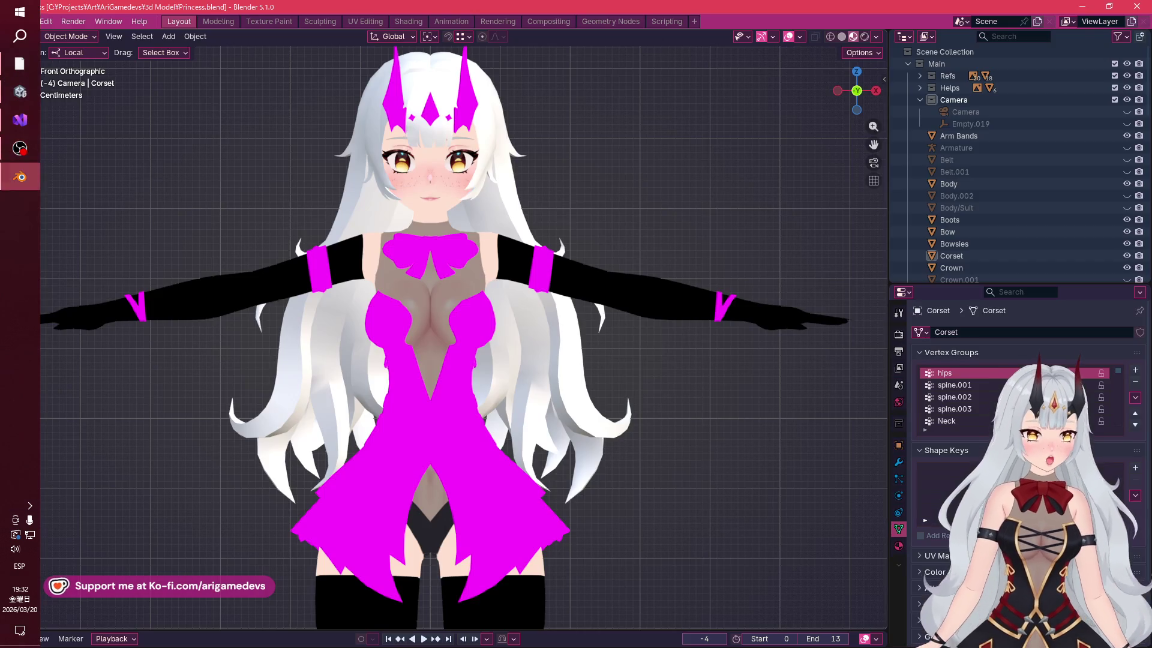
pyautogui.hotkey('ctrl', 'q')
pyautogui.press('Return')
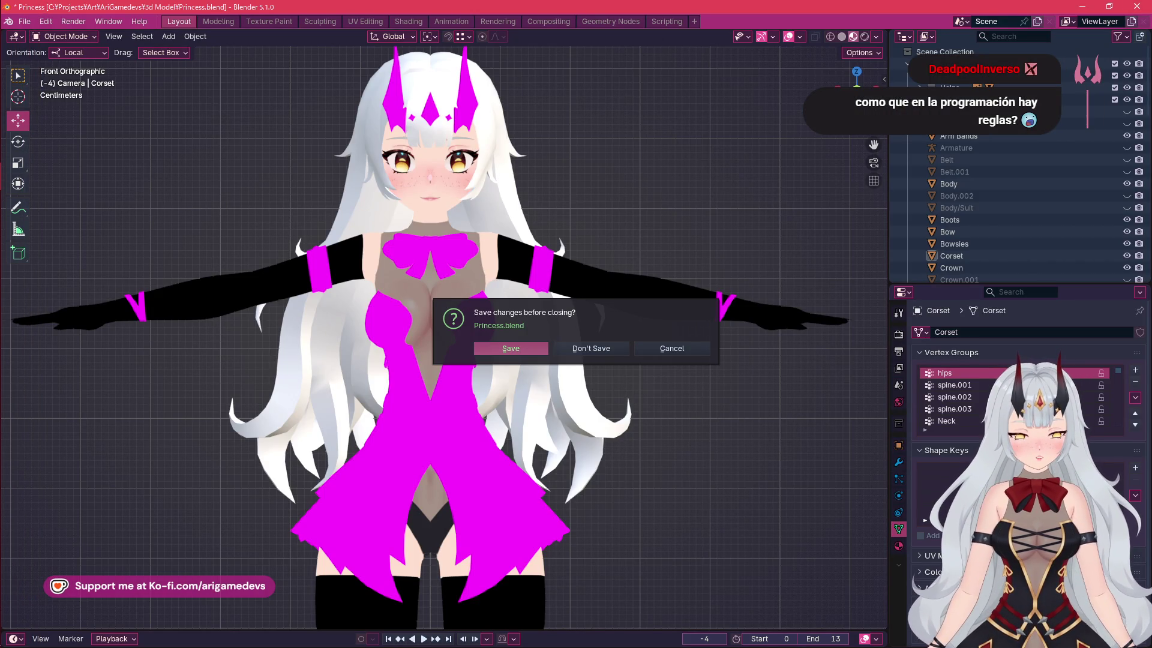
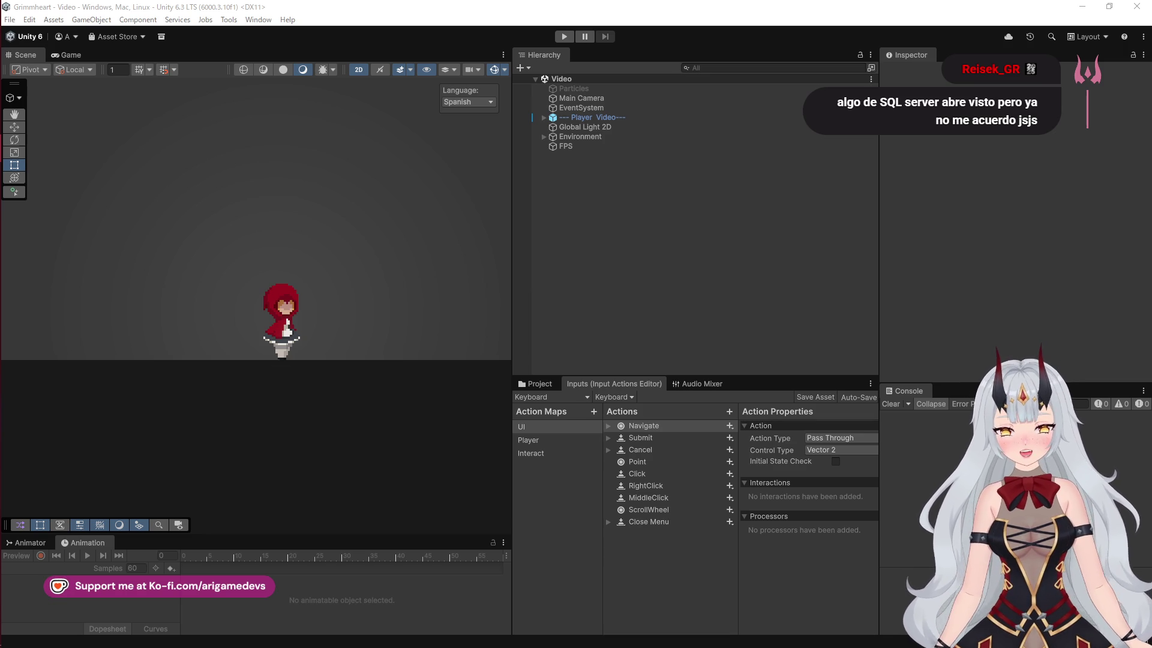
# Switch from Visual Studio to the browser's Twitch stream manager dashboard via the taskbar
pyautogui.moveTo(19, 148)
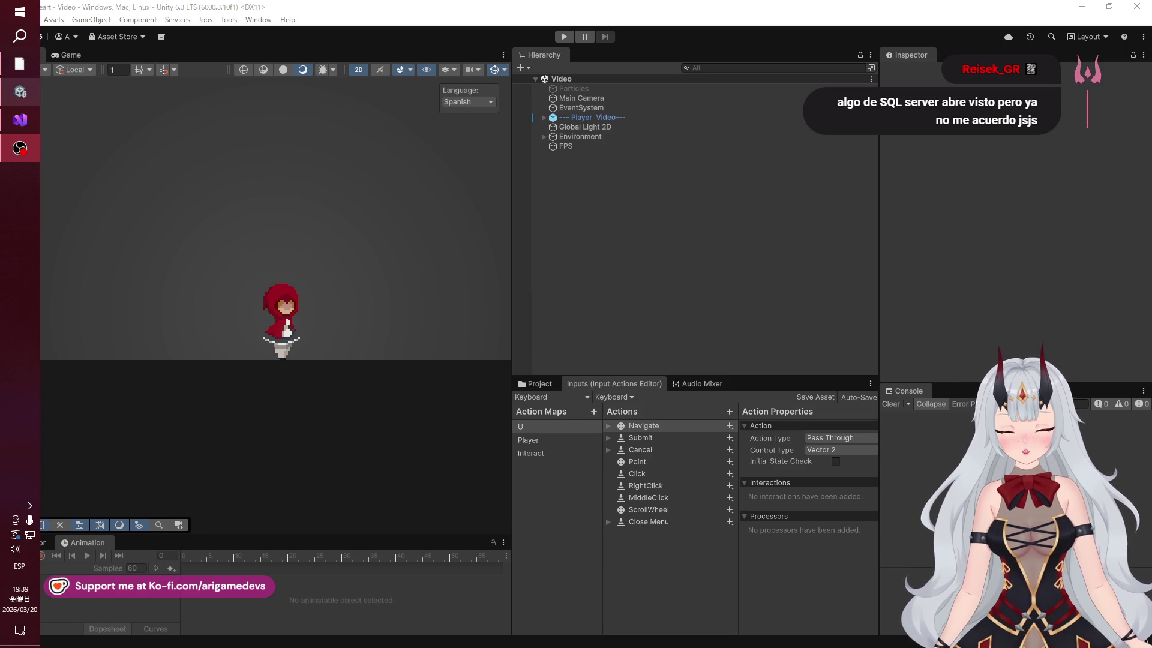
pyautogui.moveTo(20, 92)
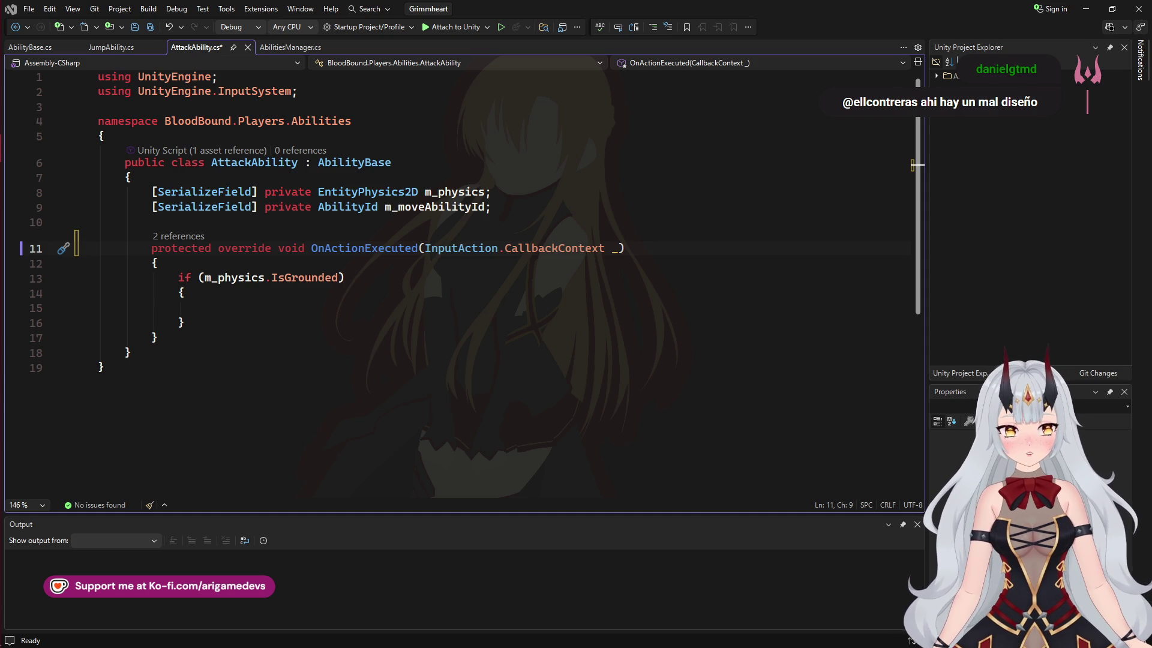
# Bring up YouTube Studio's live streaming page, leaving a new Speed Dial tab open
pyautogui.hotkey('alt', 'Tab')
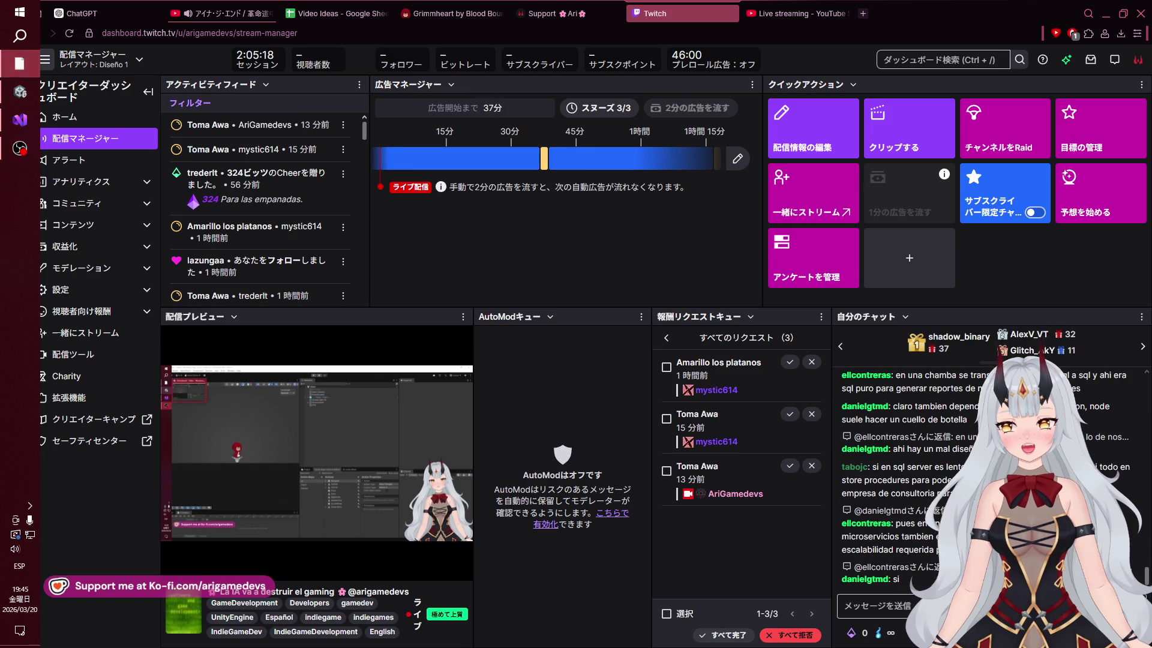
pyautogui.hotkey('ctrl', 'Tab')
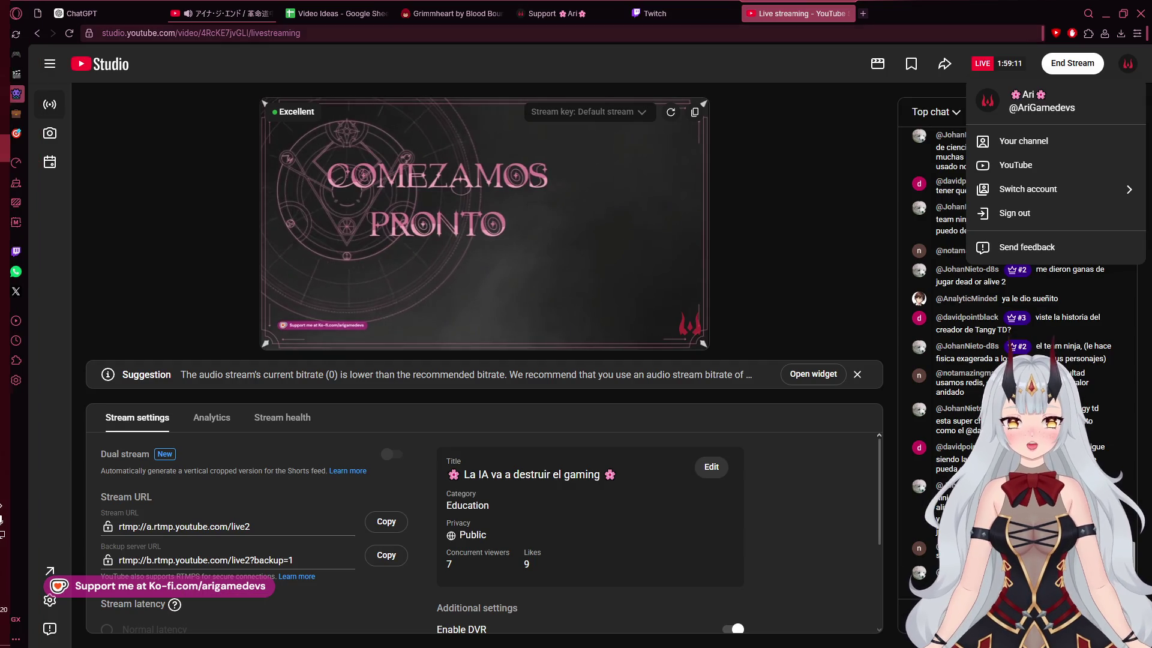
pyautogui.hotkey('ctrl', 't')
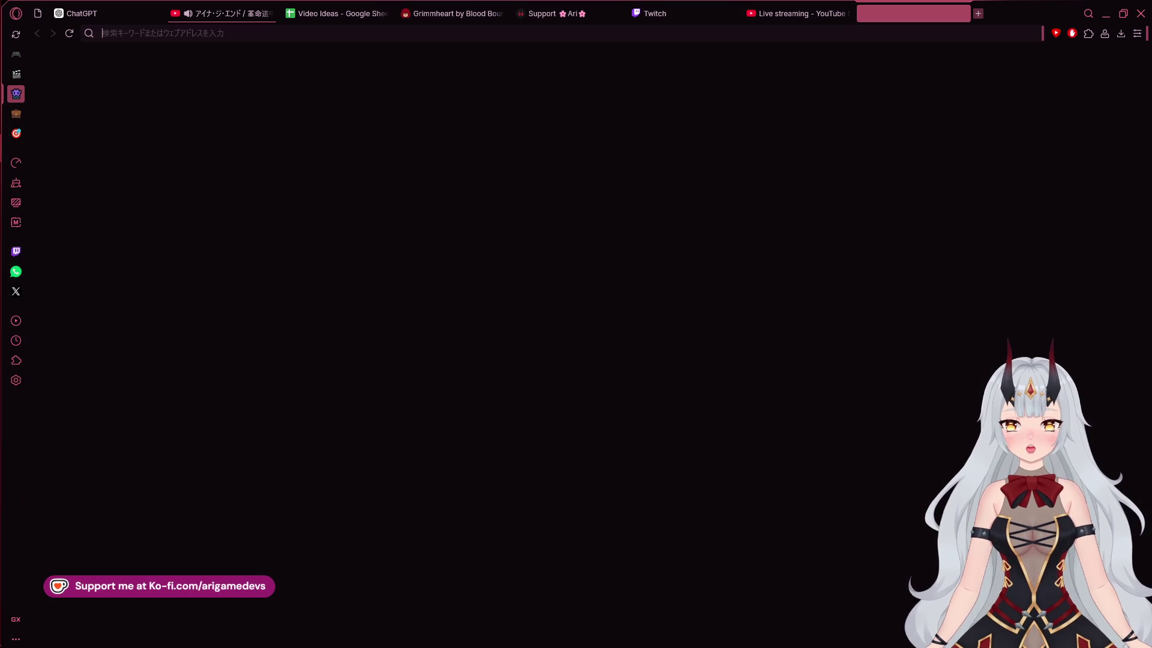
pyautogui.hotkey('ctrl', 'shift', 'Tab')
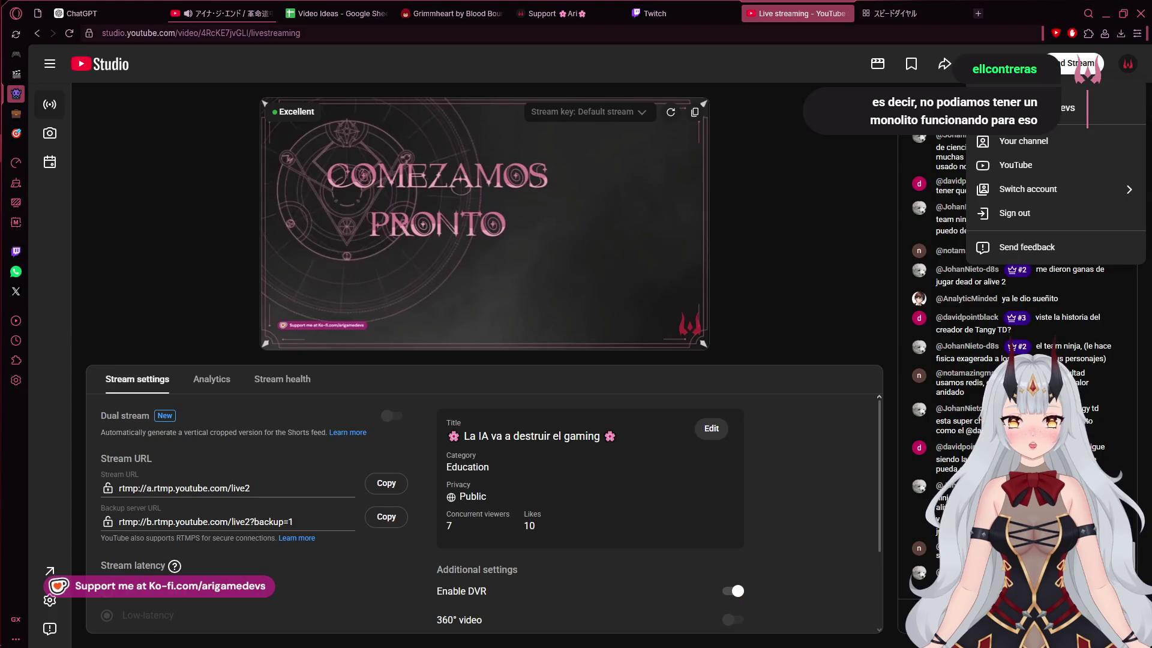
pyautogui.moveTo(1, 324)
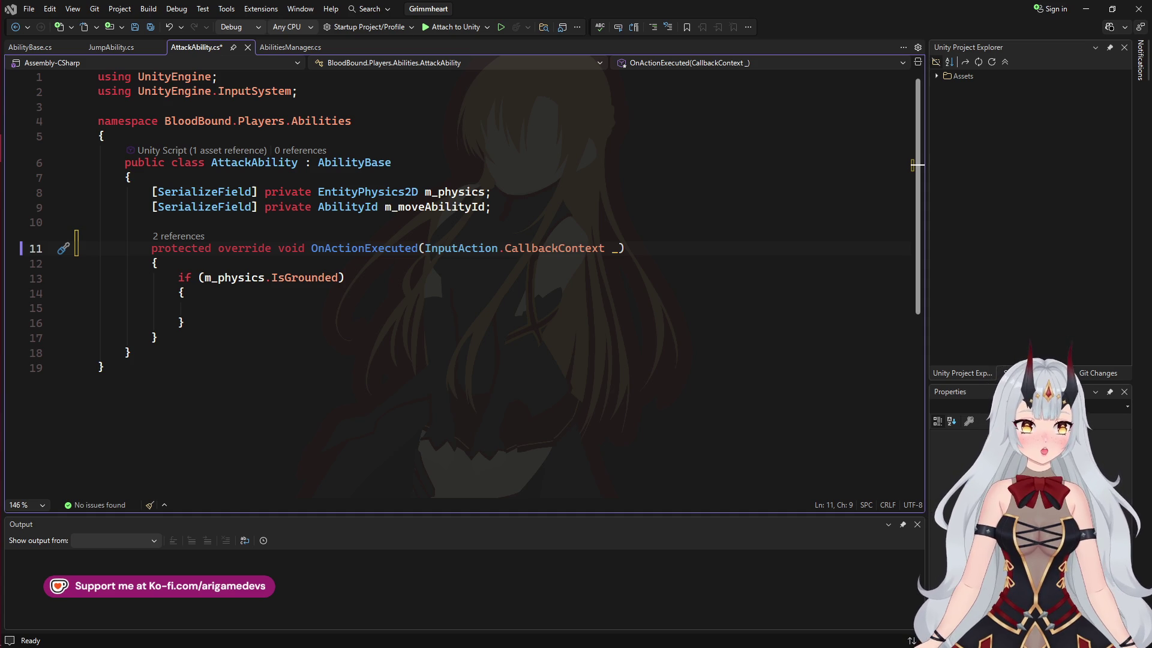
# Return to Opera's Twitch stream manager dashboard from the taskbar
pyautogui.moveTo(20, 148)
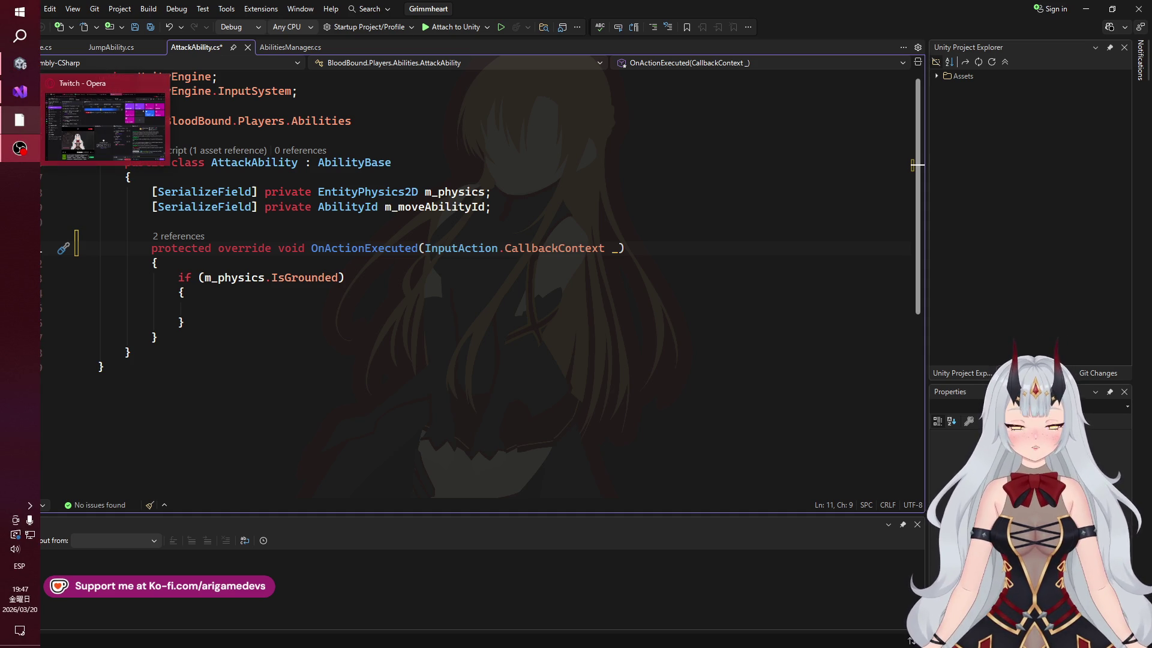
pyautogui.click(20, 148)
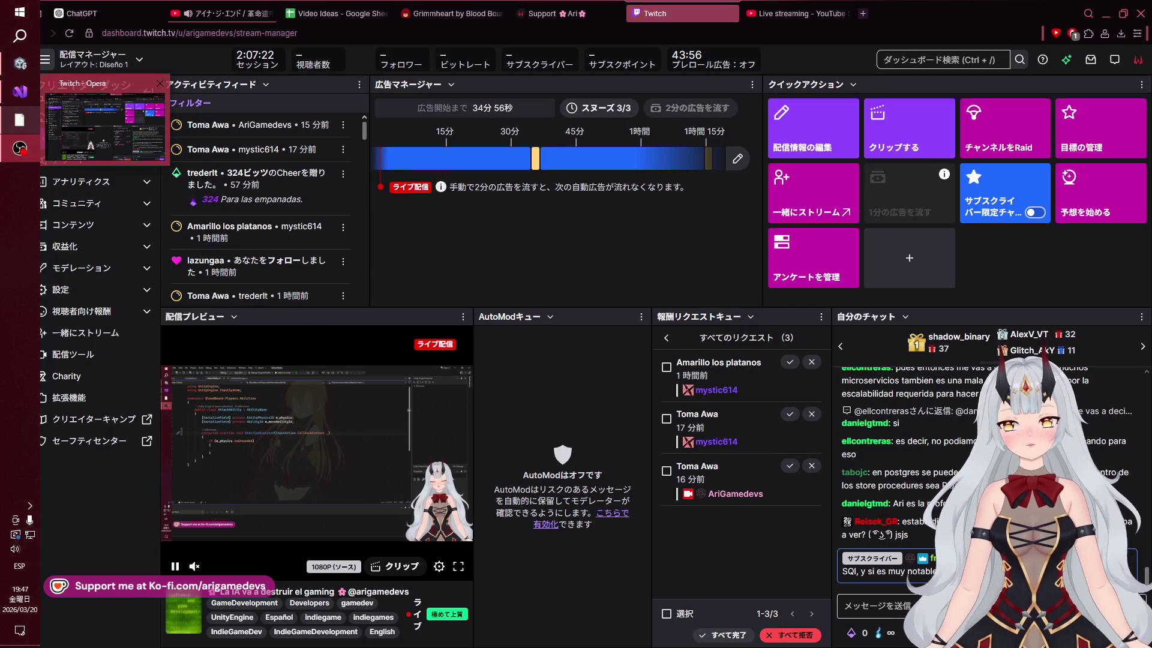
pyautogui.click(20, 148)
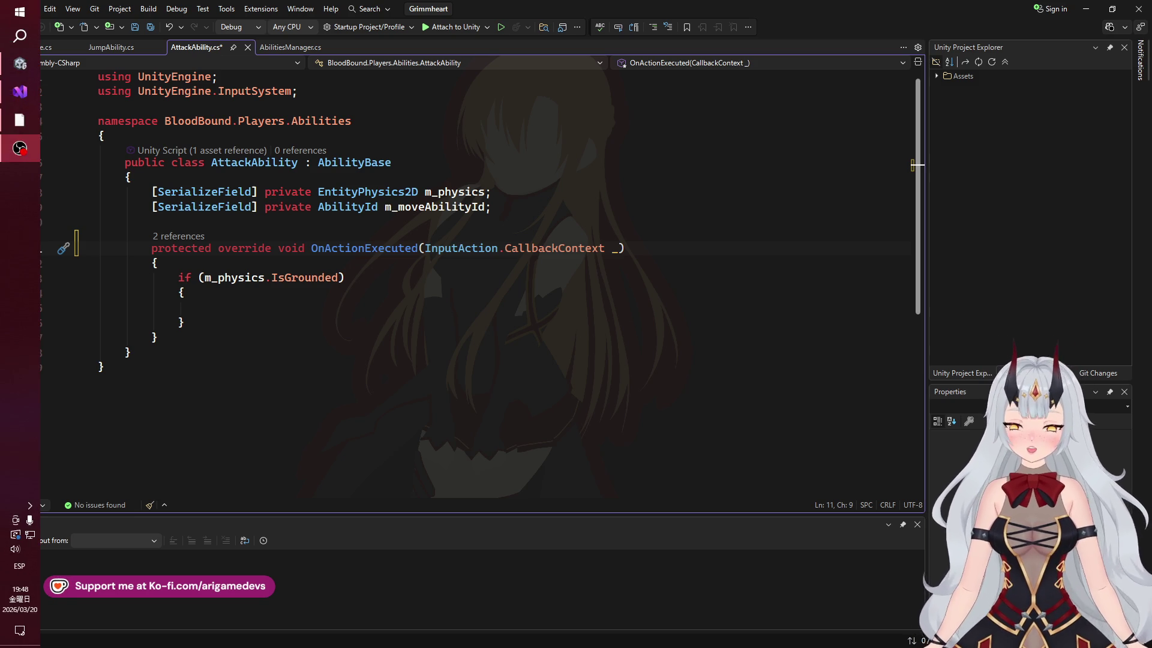
pyautogui.moveTo(20, 148)
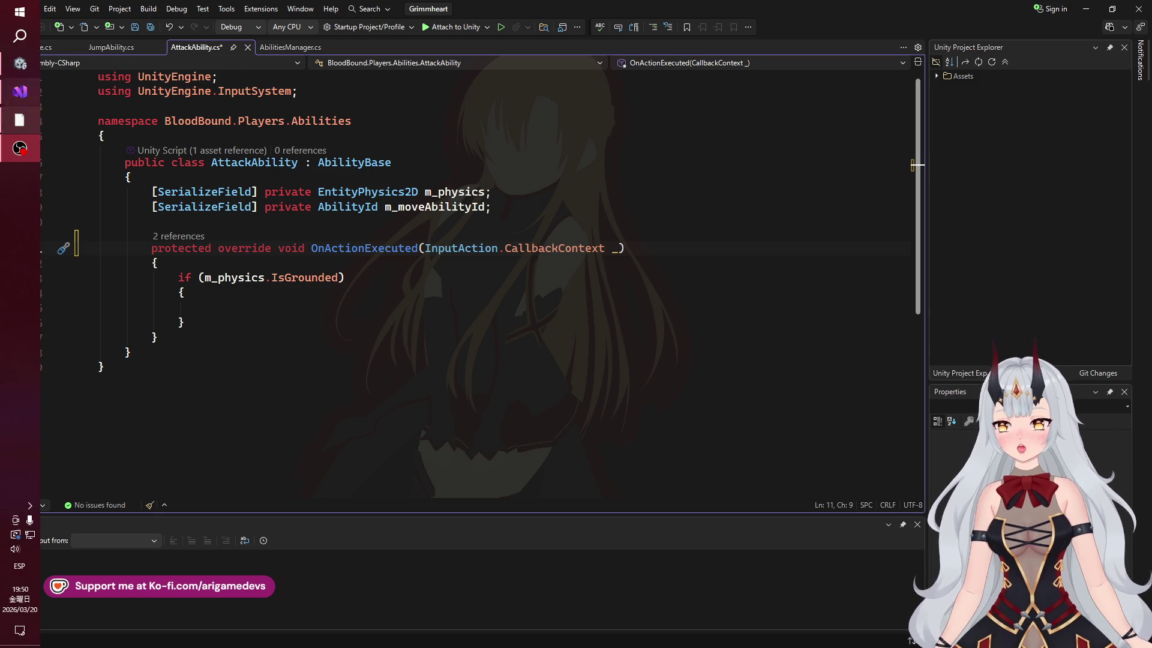
pyautogui.hotkey('alt', 'Tab')
# Open the Grimmheart itch.io page, run the web build, and highlight Settings
pyautogui.click(452, 14)
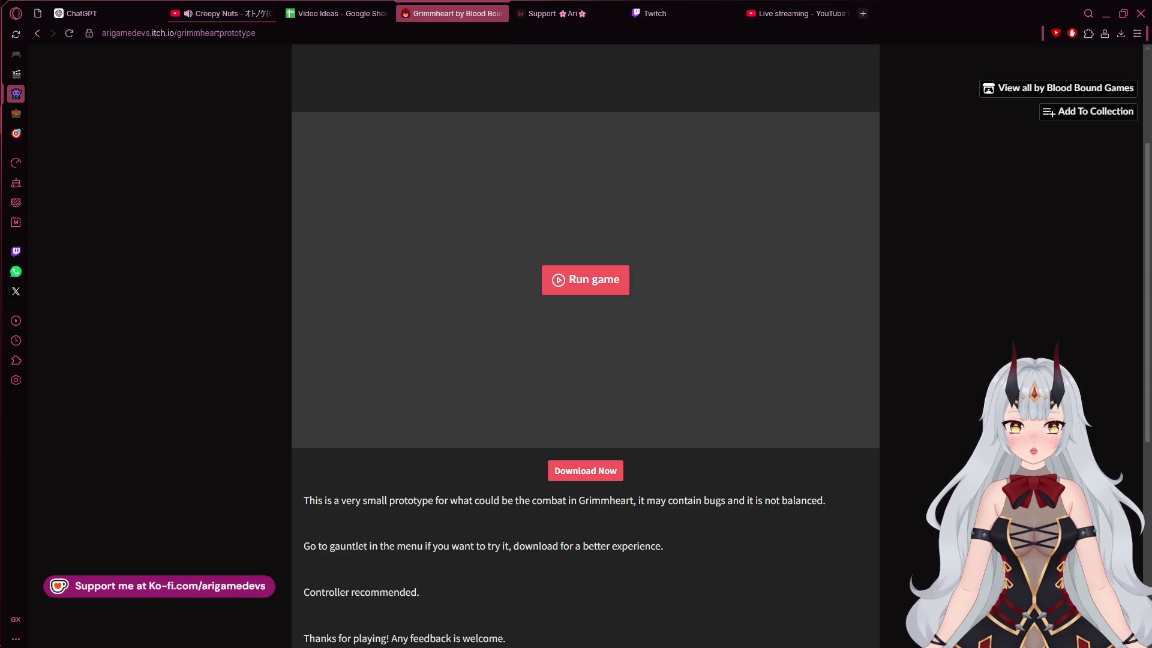
pyautogui.click(586, 281)
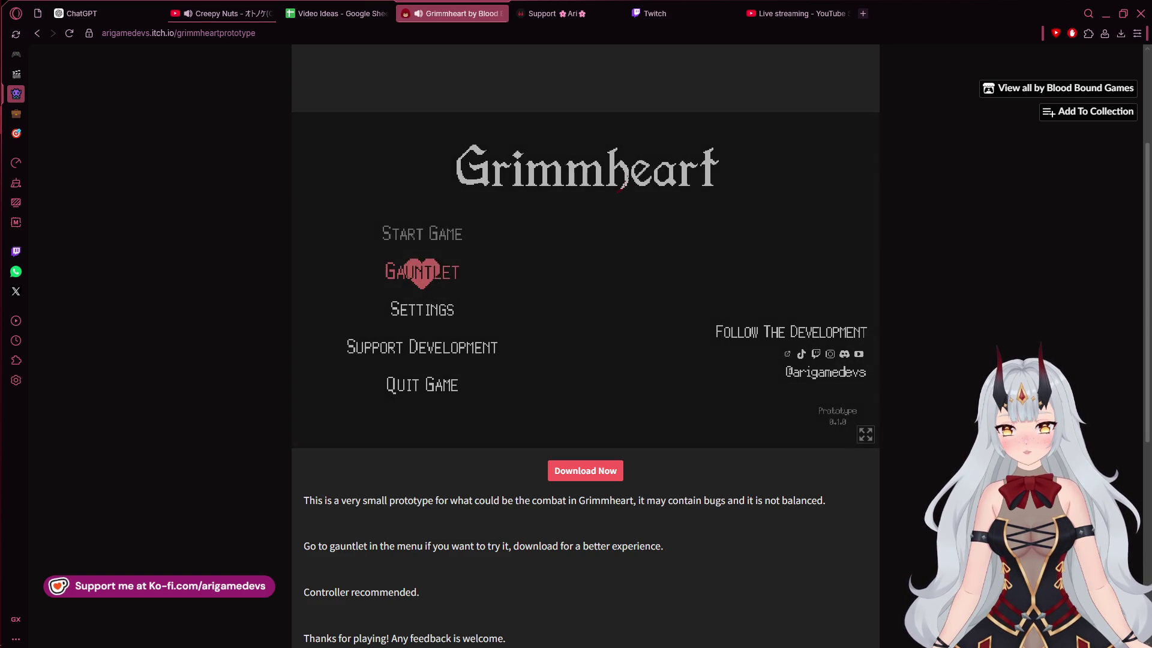
pyautogui.press('Down')
# Browse the game's Settings, Audio and Controller pages, then return to the main menu
pyautogui.press('Return')
pyautogui.press('Down')
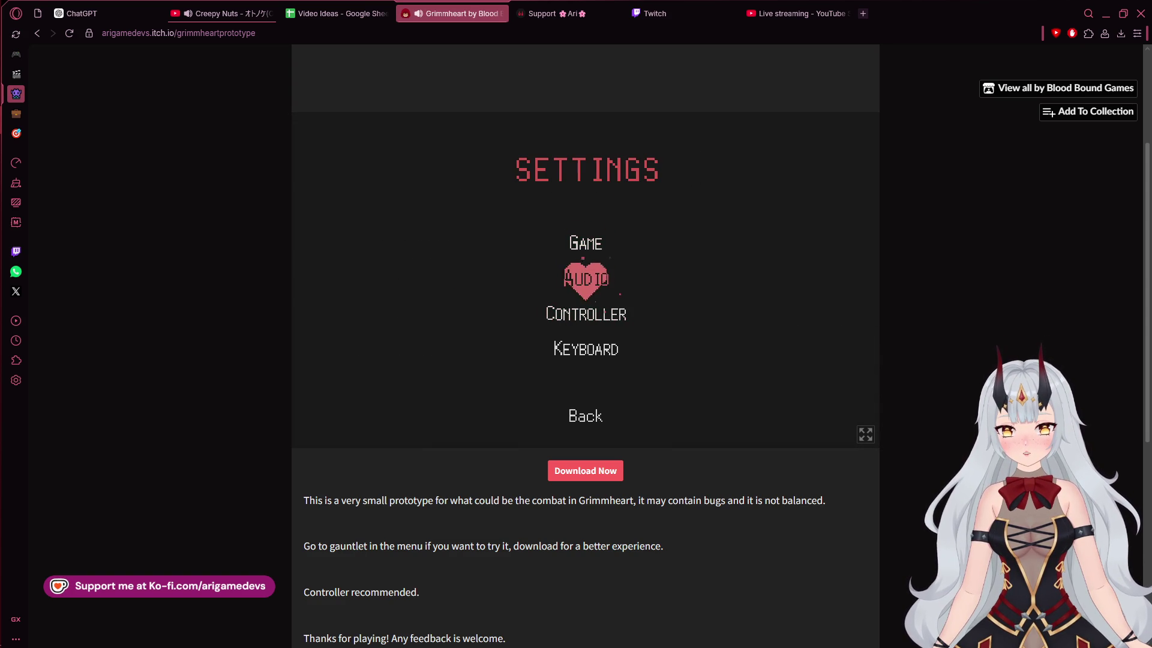
pyautogui.press('Return')
pyautogui.press('Up')
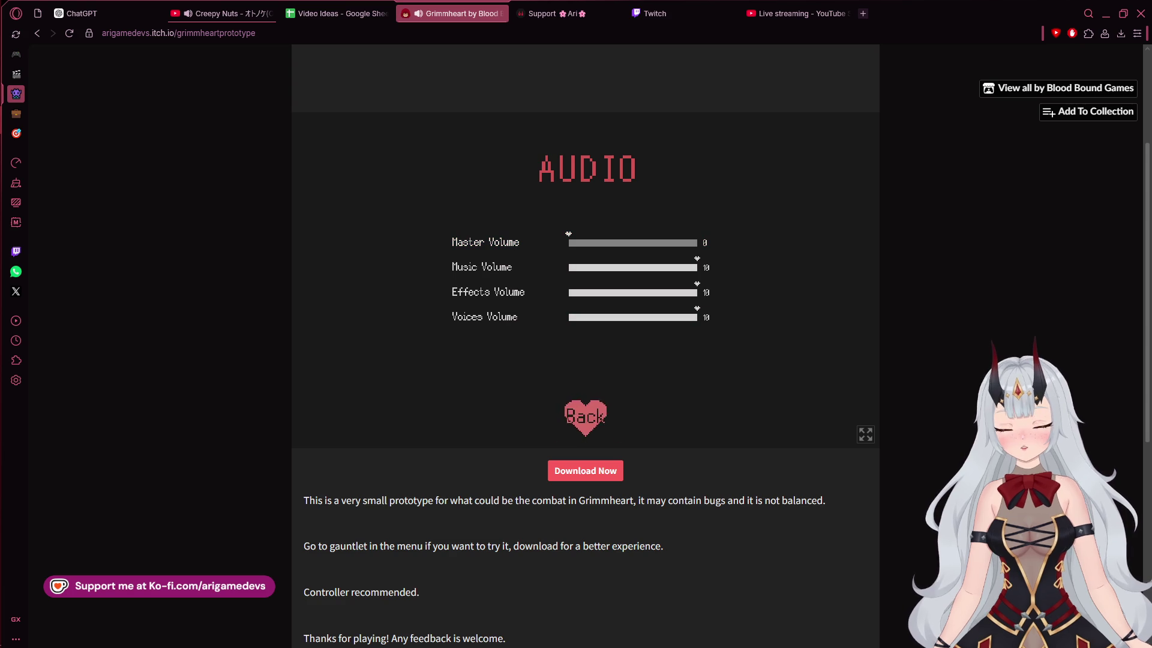
pyautogui.press('Return')
pyautogui.press('Down')
pyautogui.press('Down')
pyautogui.press('Down')
pyautogui.press('Down')
pyautogui.press('Return')
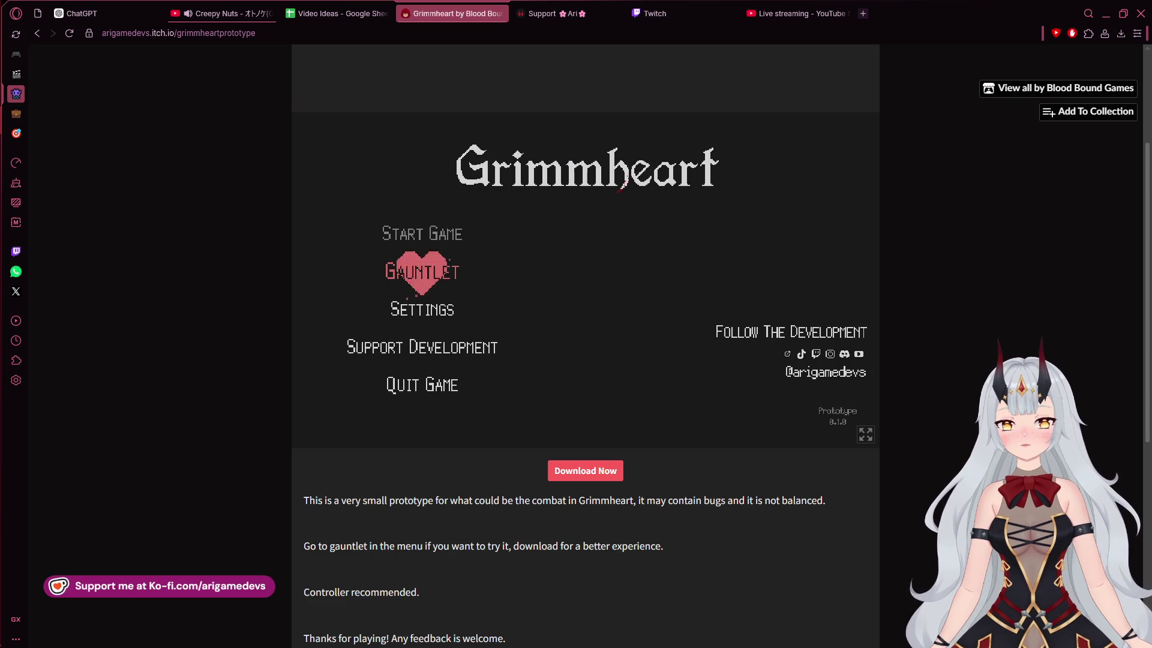
pyautogui.press('Down')
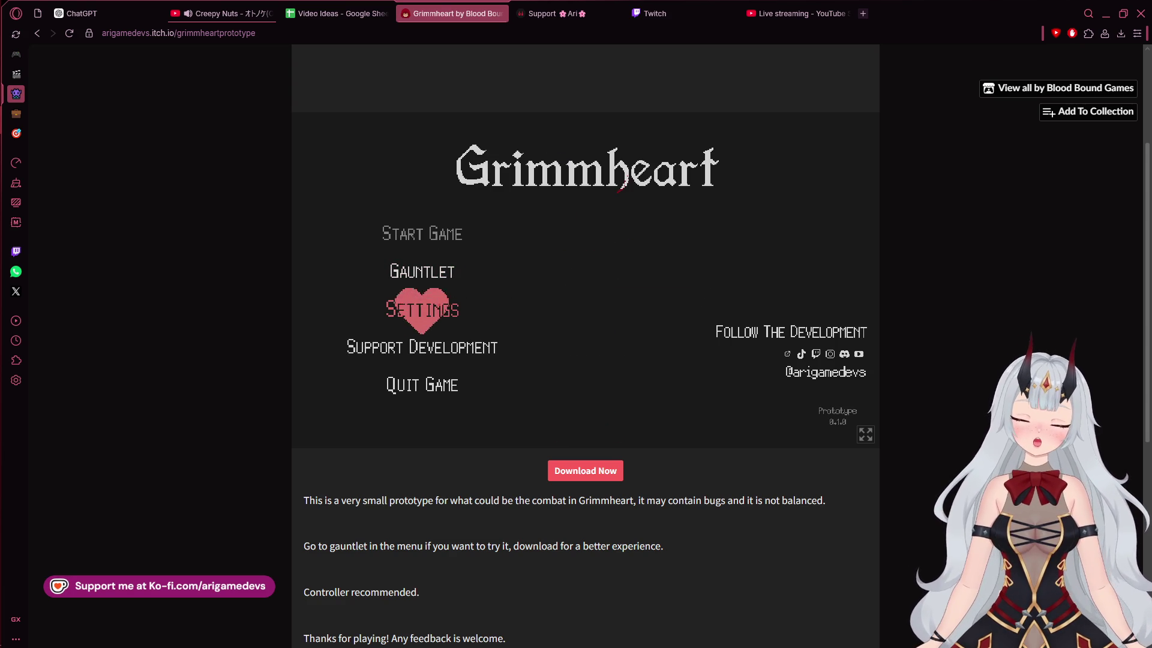
# Dismiss the browser context menu and cycle through the main menu options
pyautogui.rightClick(144, 248)
pyautogui.press('Escape')
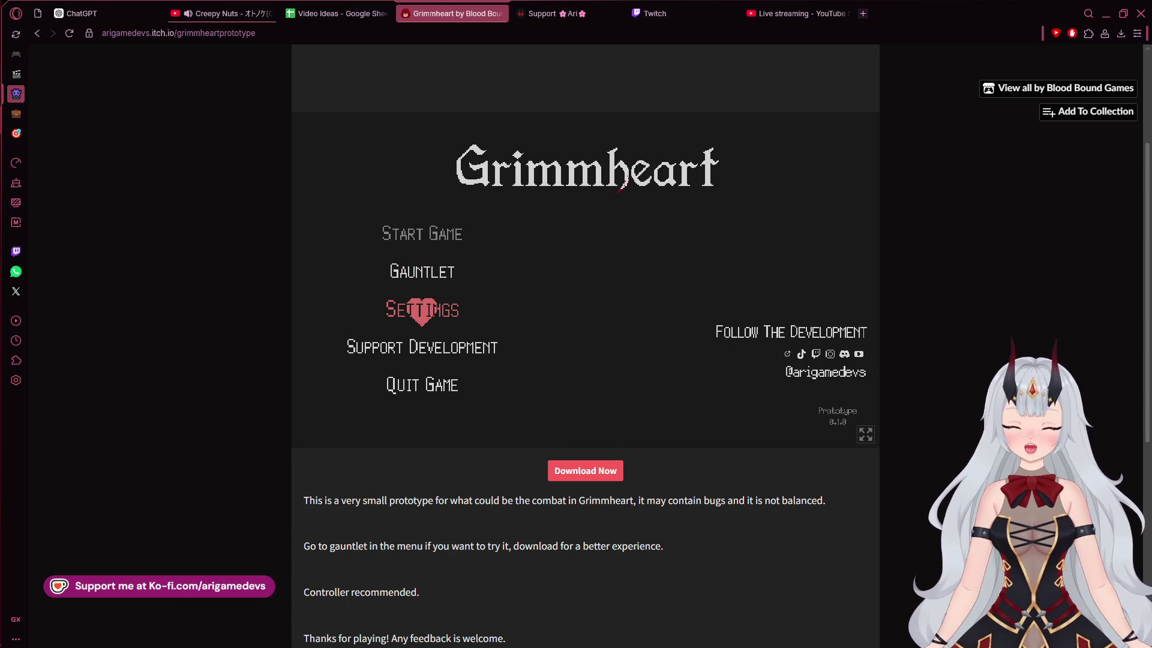
pyautogui.press('Down')
pyautogui.press('Up')
pyautogui.press('Down')
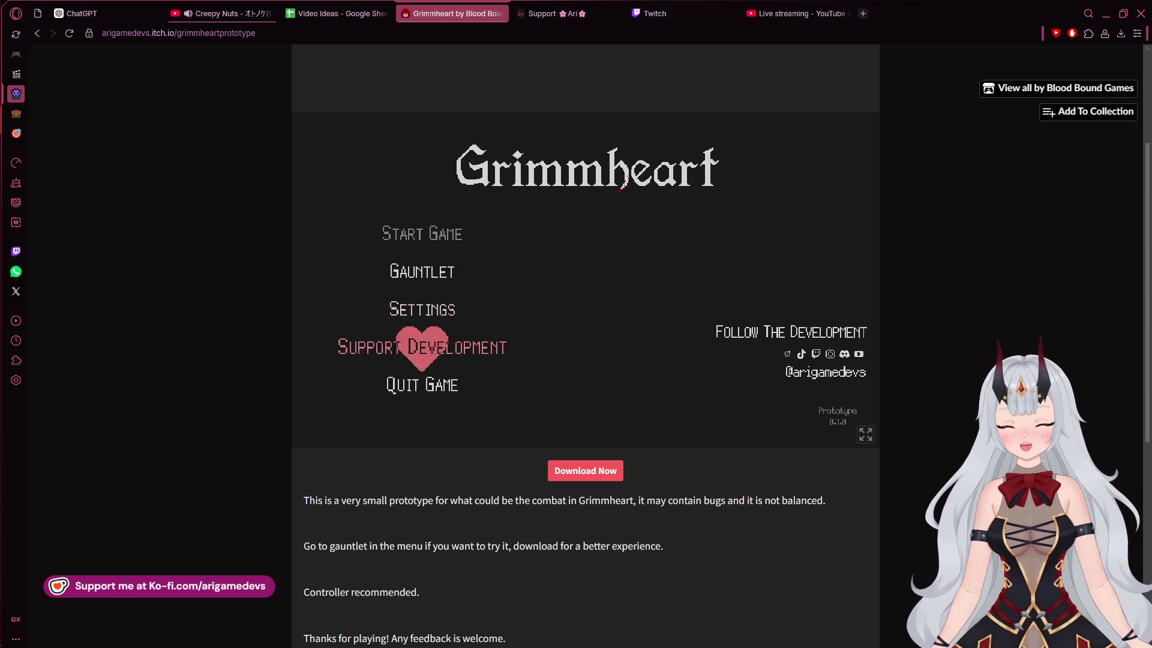
pyautogui.press('Up')
pyautogui.press('Up')
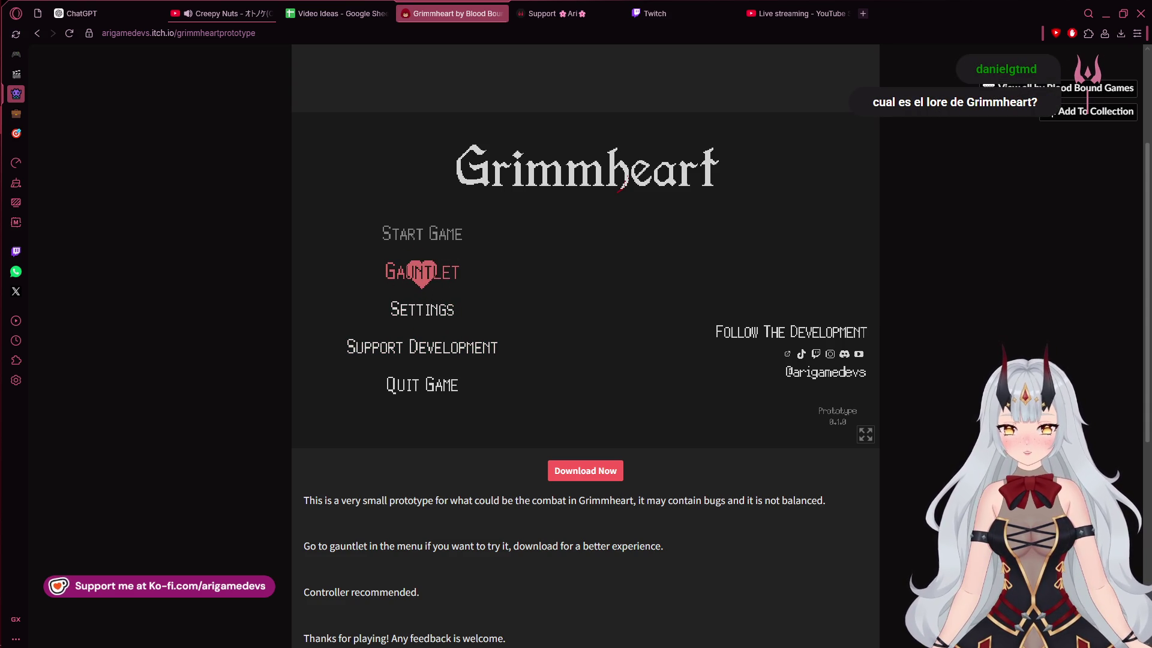
pyautogui.press('Right')
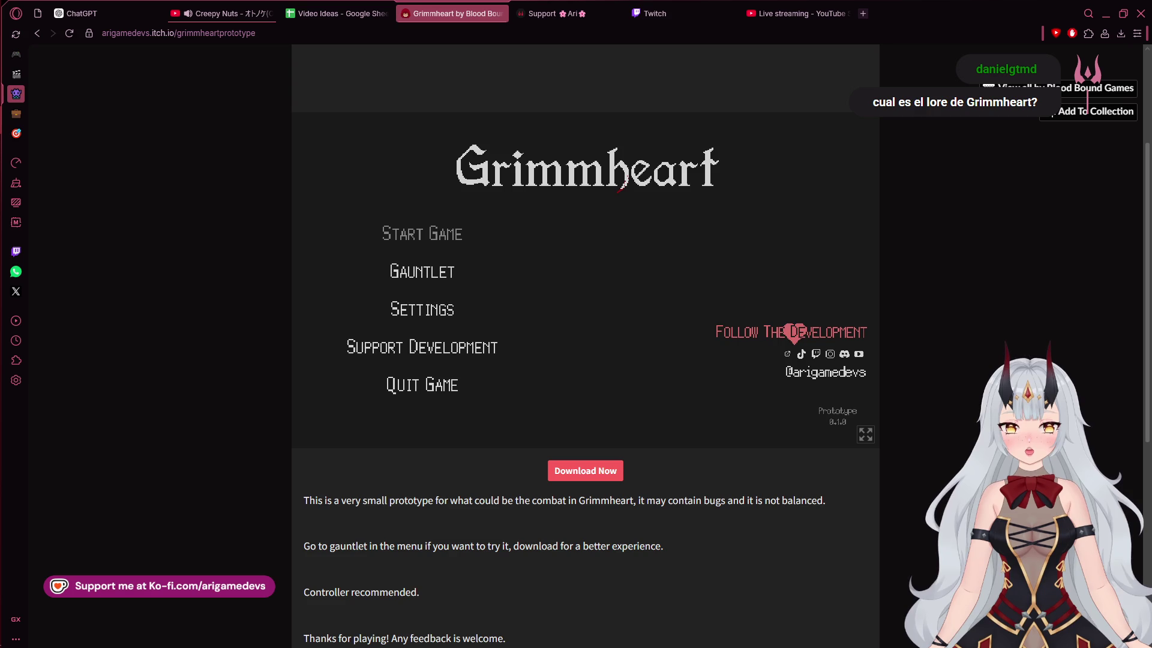
pyautogui.press('Left')
pyautogui.press('Up')
pyautogui.press('Up')
pyautogui.press('Down')
pyautogui.press('Down')
pyautogui.press('Down')
pyautogui.press('Up')
pyautogui.press('Up')
pyautogui.press('Up')
pyautogui.press('Down')
pyautogui.press('Down')
pyautogui.press('Down')
pyautogui.press('Up')
pyautogui.press('Up')
pyautogui.press('Up')
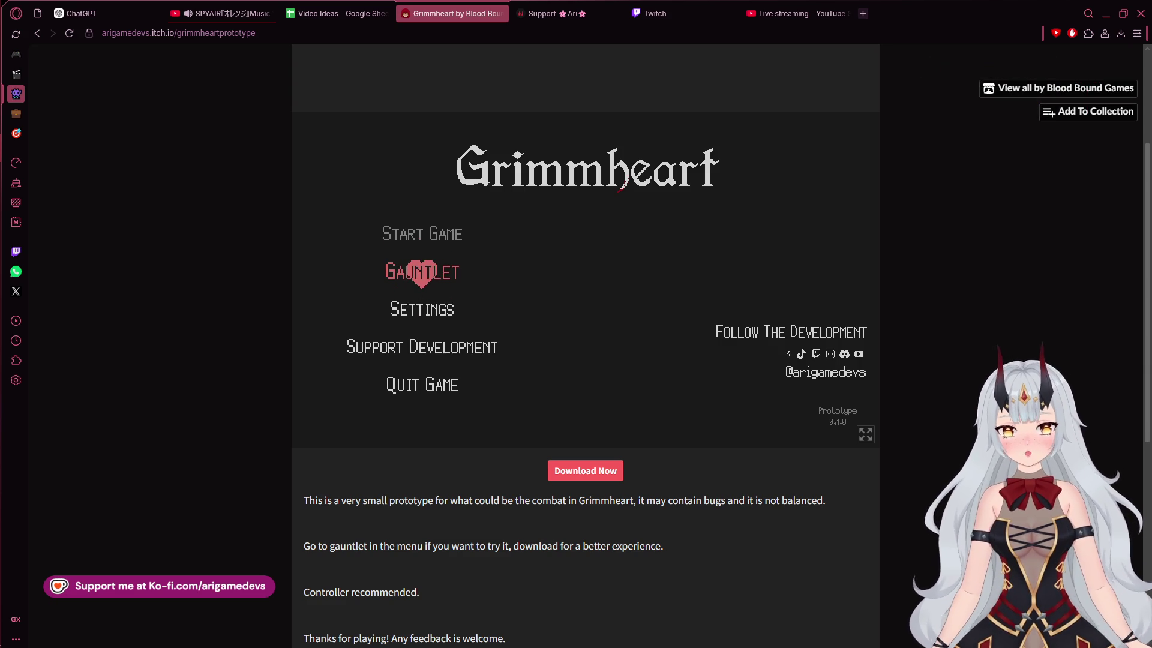
# Switch the game to fullscreen and move the menu selection back to Gauntlet
pyautogui.moveTo(3, 90)
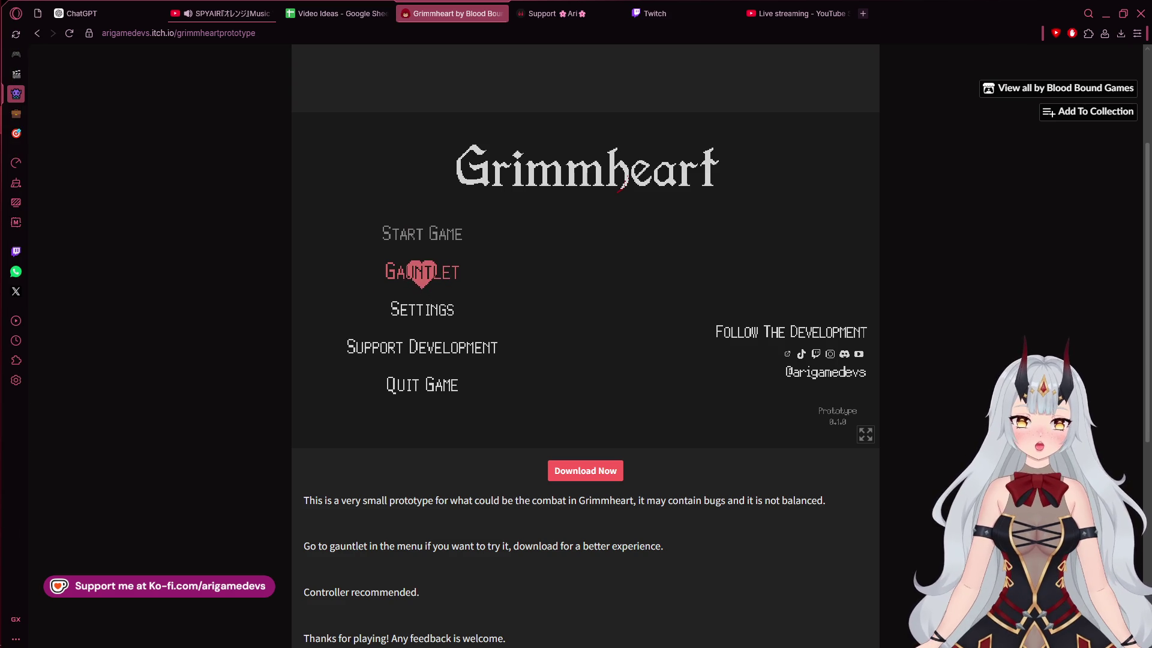
pyautogui.press('Right')
pyautogui.click(864, 433)
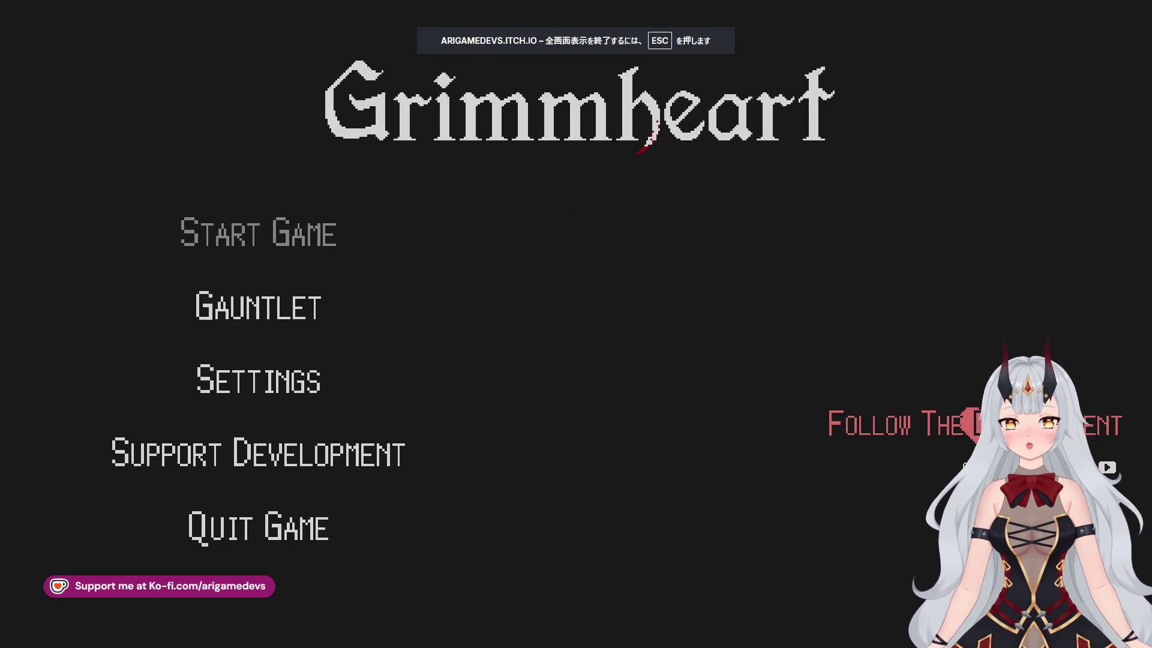
pyautogui.press('Left')
pyautogui.press('Down')
pyautogui.press('Up')
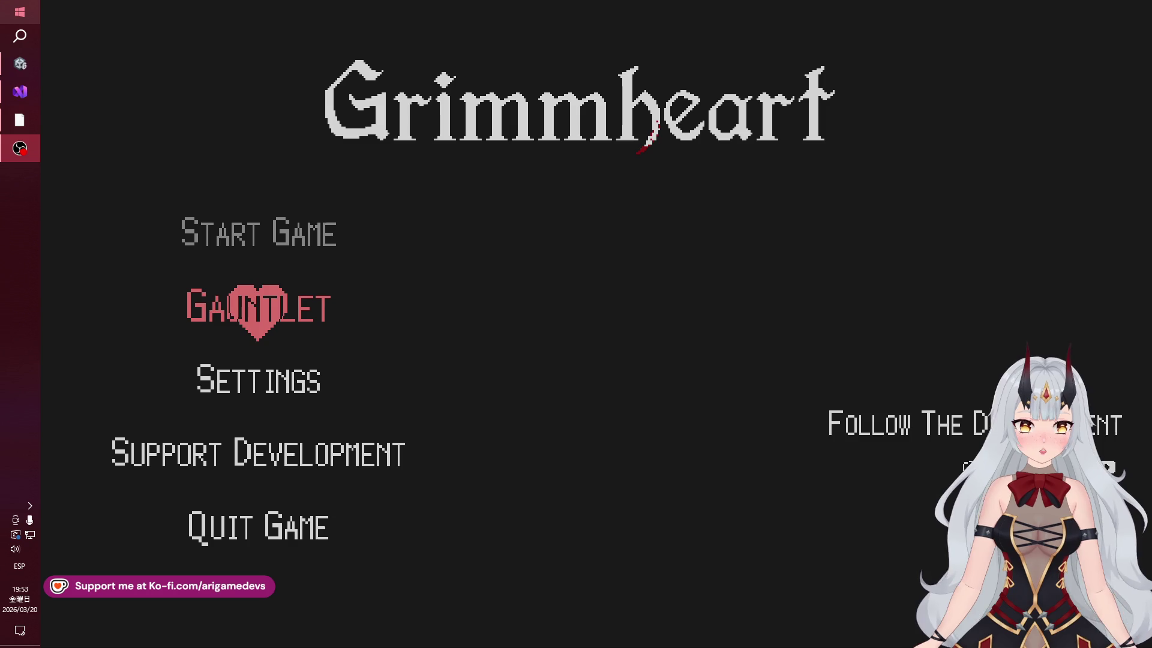
pyautogui.hotkey('alt', 'Tab')
# In Settings > Game, change the language from English to Español and return to Ajustes
pyautogui.press('Down')
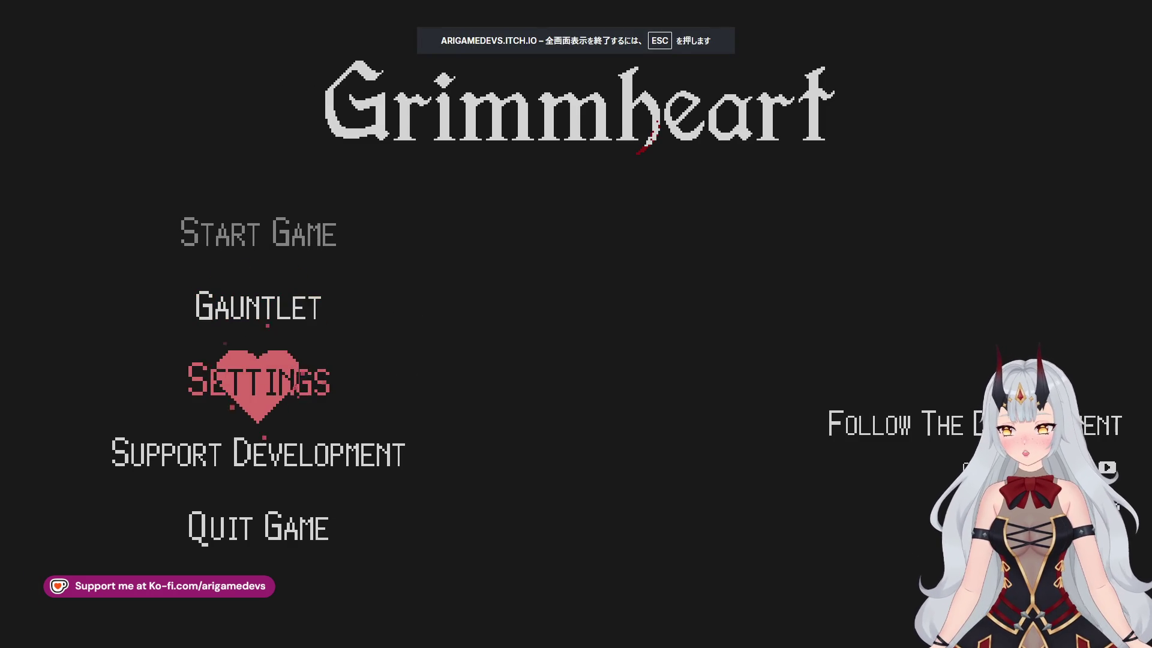
pyautogui.press('Return')
pyautogui.press('Down')
pyautogui.press('Up')
pyautogui.press('Return')
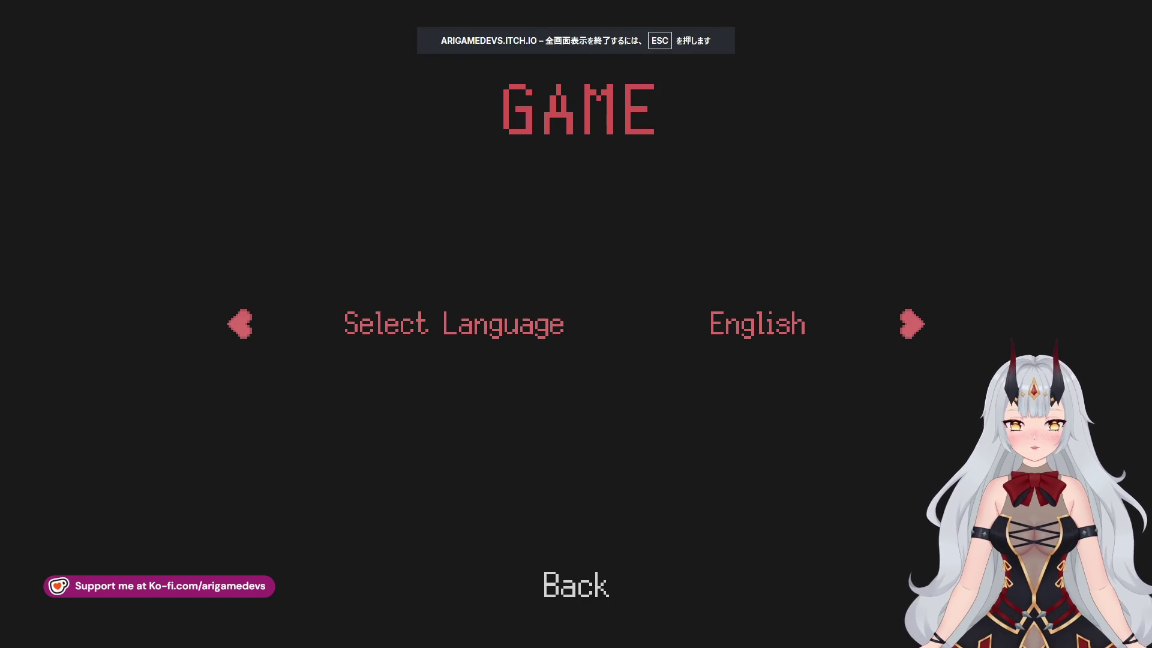
pyautogui.press('Right')
pyautogui.press('Down')
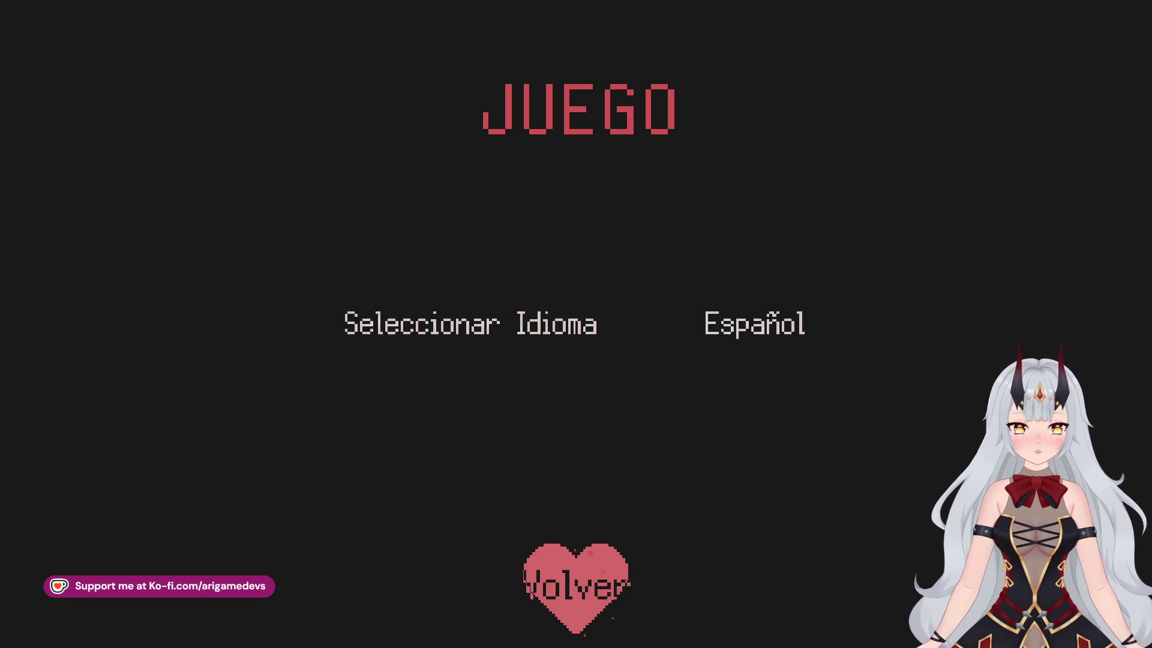
pyautogui.press('Return')
# Browse the Audio page and the Teclado movement and aiming bindings
pyautogui.press('Down')
pyautogui.press('Return')
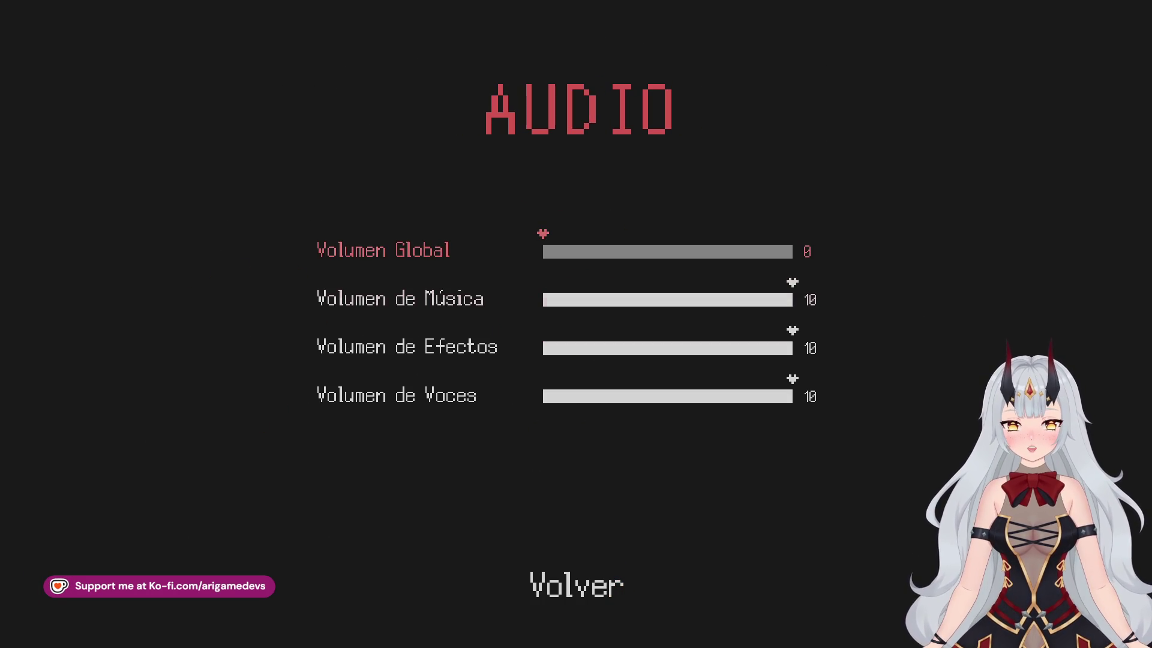
pyautogui.press('Down')
pyautogui.press('Down')
pyautogui.press('Down')
pyautogui.press('Down')
pyautogui.press('Return')
pyautogui.press('Return')
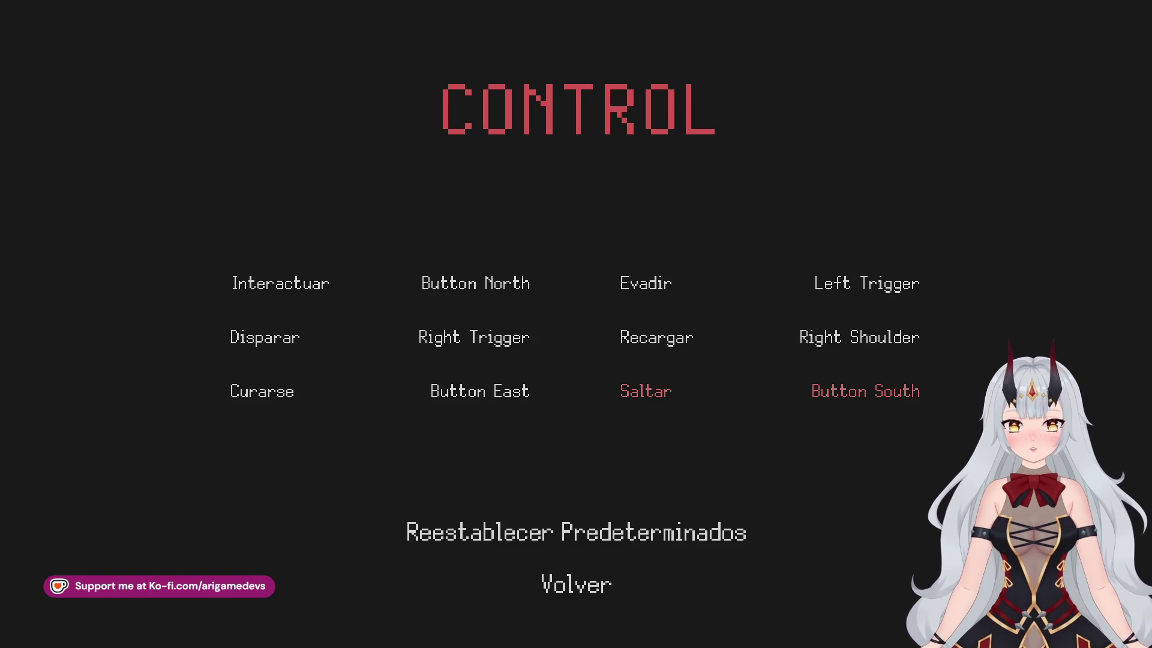
pyautogui.press('Down')
pyautogui.press('Down')
pyautogui.press('Return')
pyautogui.press('Down')
pyautogui.press('Down')
pyautogui.press('Down')
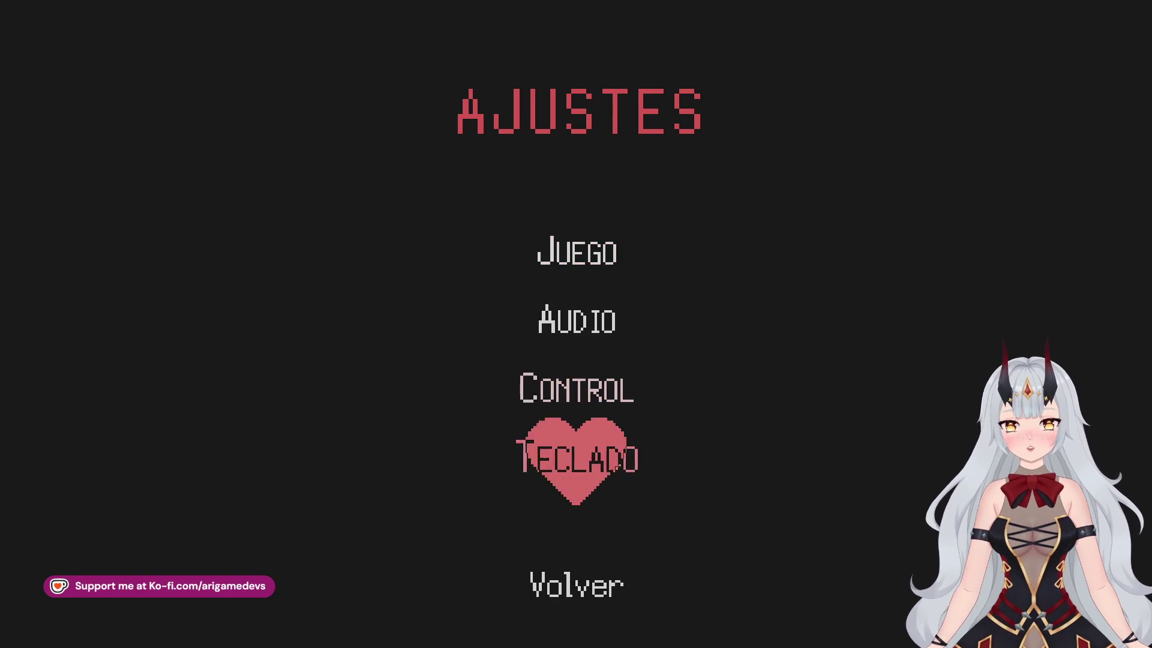
pyautogui.press('Return')
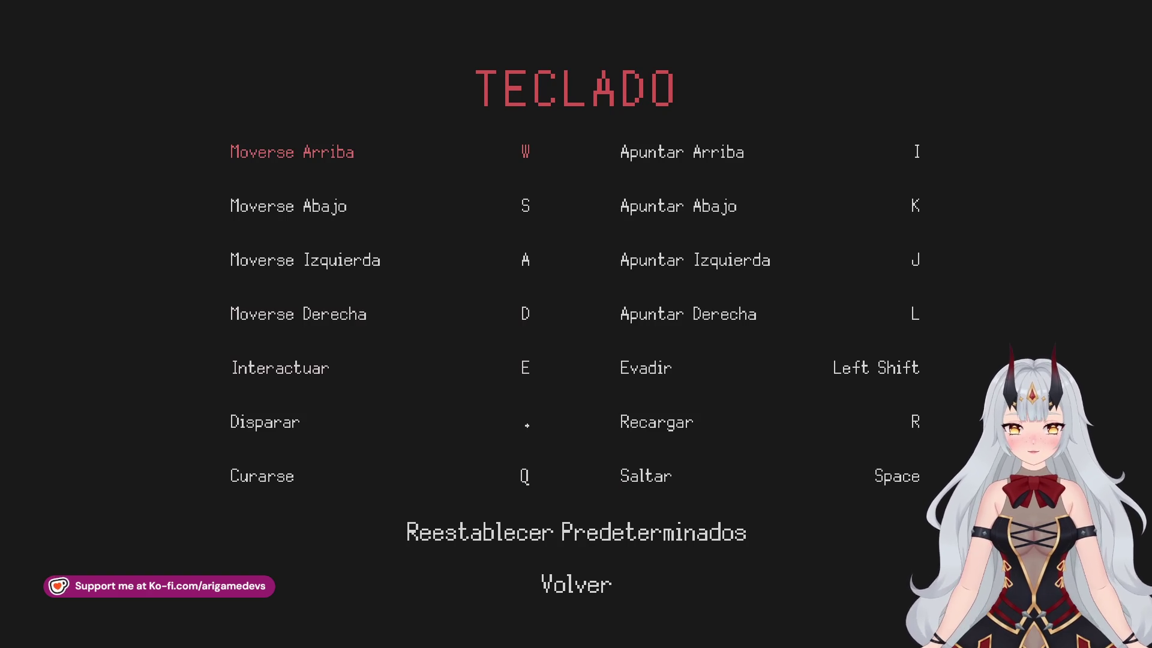
pyautogui.press('Down')
pyautogui.press('Down')
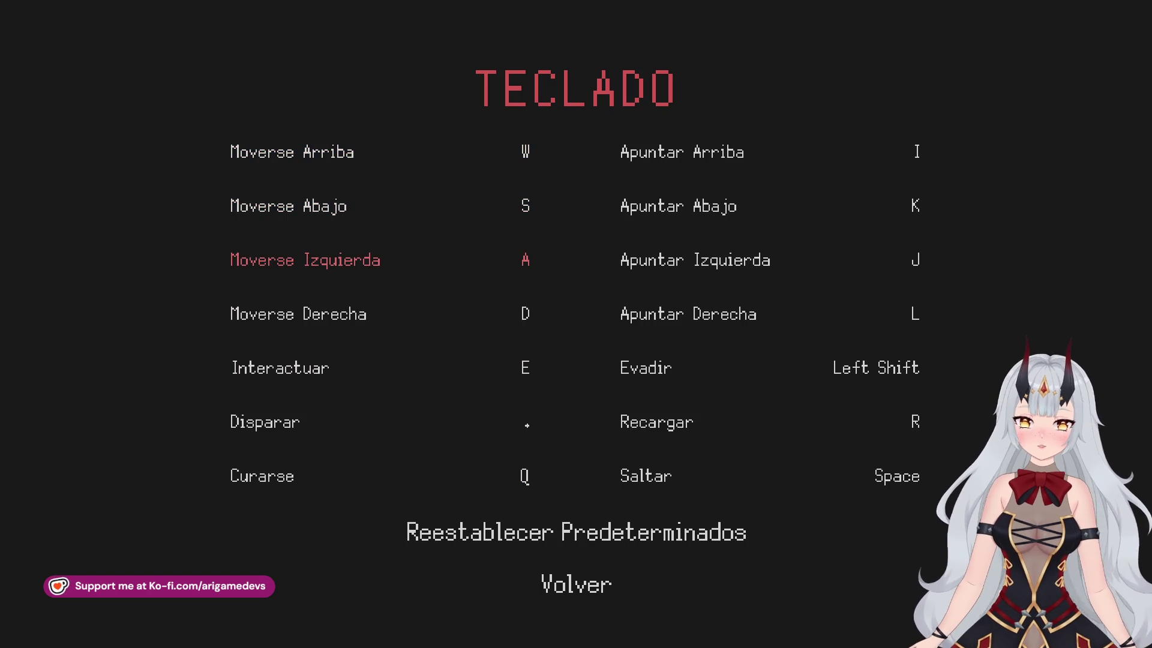
pyautogui.press('Right')
pyautogui.press('Down')
pyautogui.press('Up')
pyautogui.press('Up')
pyautogui.press('Left')
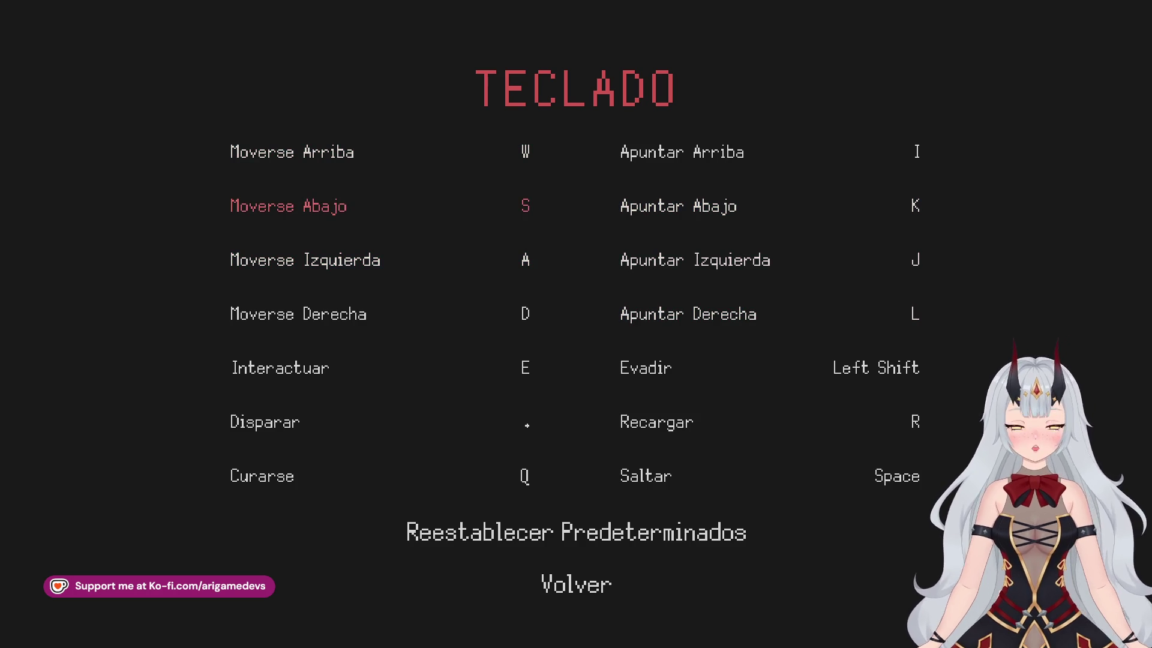
pyautogui.press('Down')
pyautogui.press('Down')
pyautogui.press('Down')
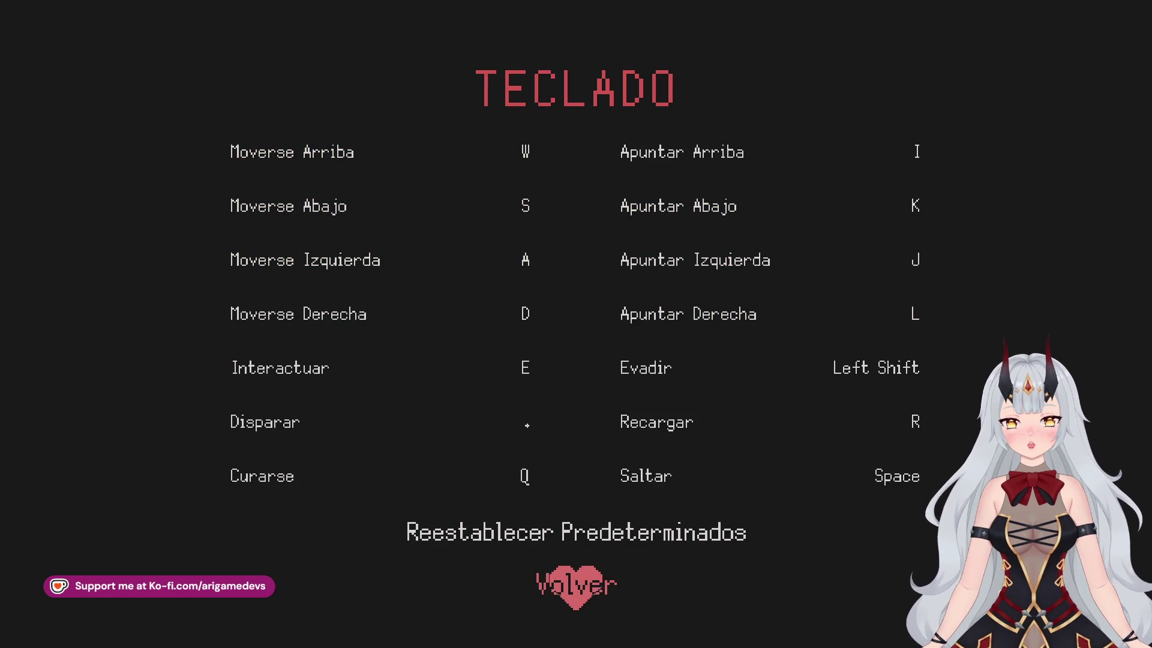
pyautogui.press('Up')
pyautogui.press('Up')
pyautogui.press('Up')
pyautogui.press('Down')
# Step through the Control bindings such as Evadir, Disparar and Saltar, then back to Ajustes
pyautogui.press('Down')
pyautogui.press('Down')
pyautogui.press('Return')
pyautogui.press('Down')
pyautogui.press('Down')
pyautogui.press('Return')
pyautogui.press('Down')
pyautogui.press('Down')
pyautogui.press('Up')
pyautogui.press('Right')
pyautogui.press('Up')
pyautogui.press('Down')
pyautogui.press('Down')
pyautogui.press('Up')
pyautogui.press('Up')
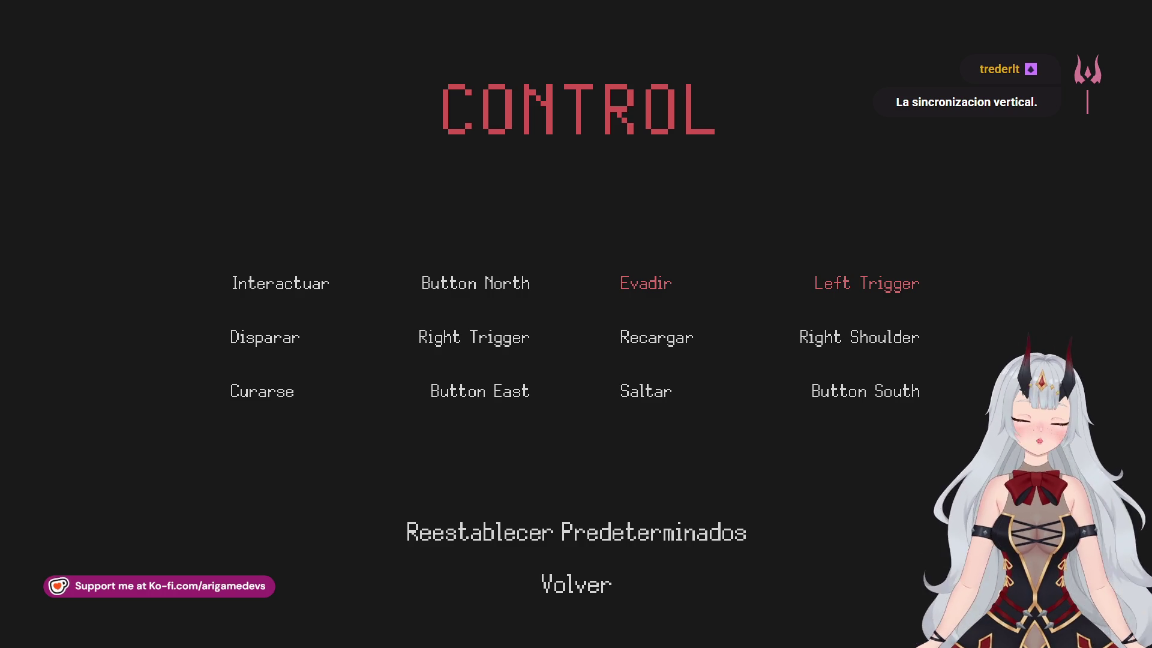
pyautogui.press('Down')
pyautogui.press('Left')
pyautogui.press('Right')
pyautogui.press('Down')
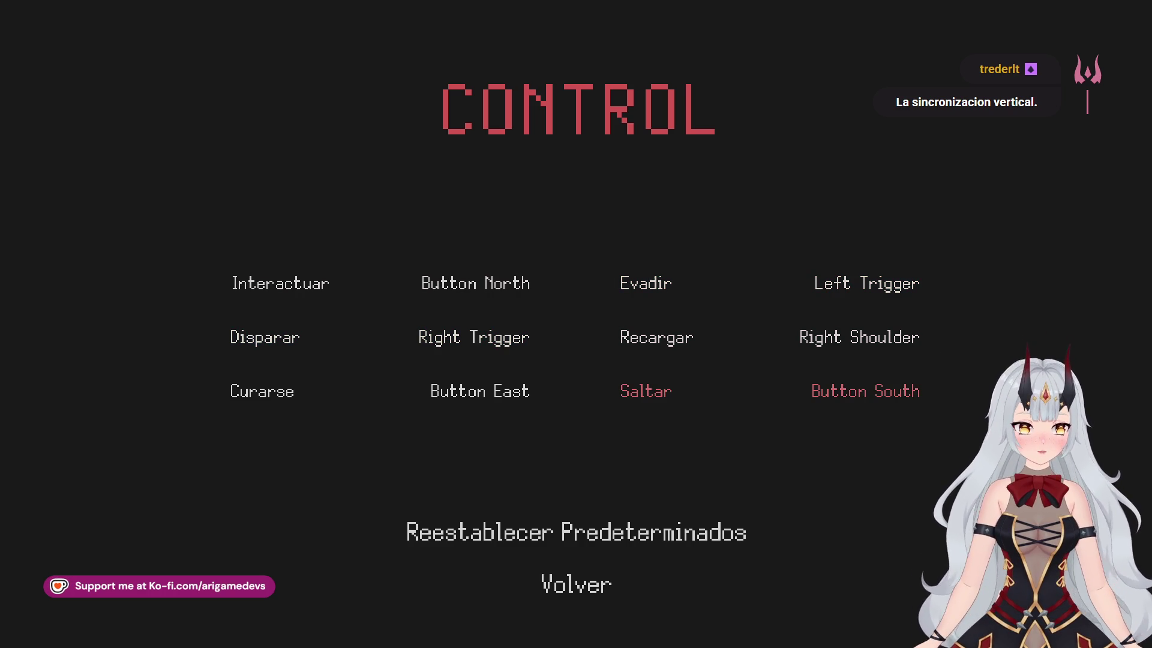
pyautogui.press('Down')
pyautogui.press('Return')
# Revisit the Juego page, then go Volver back to the Spanish main menu
pyautogui.press('Down')
pyautogui.press('Down')
pyautogui.press('Down')
pyautogui.press('Down')
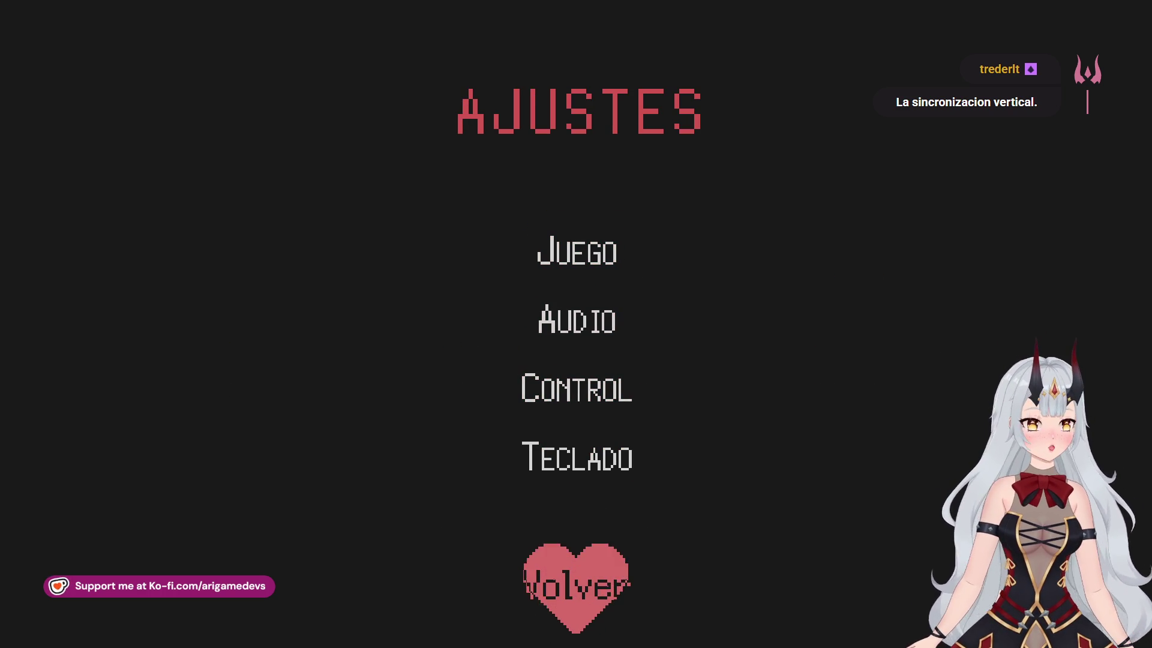
pyautogui.press('Down')
pyautogui.press('Return')
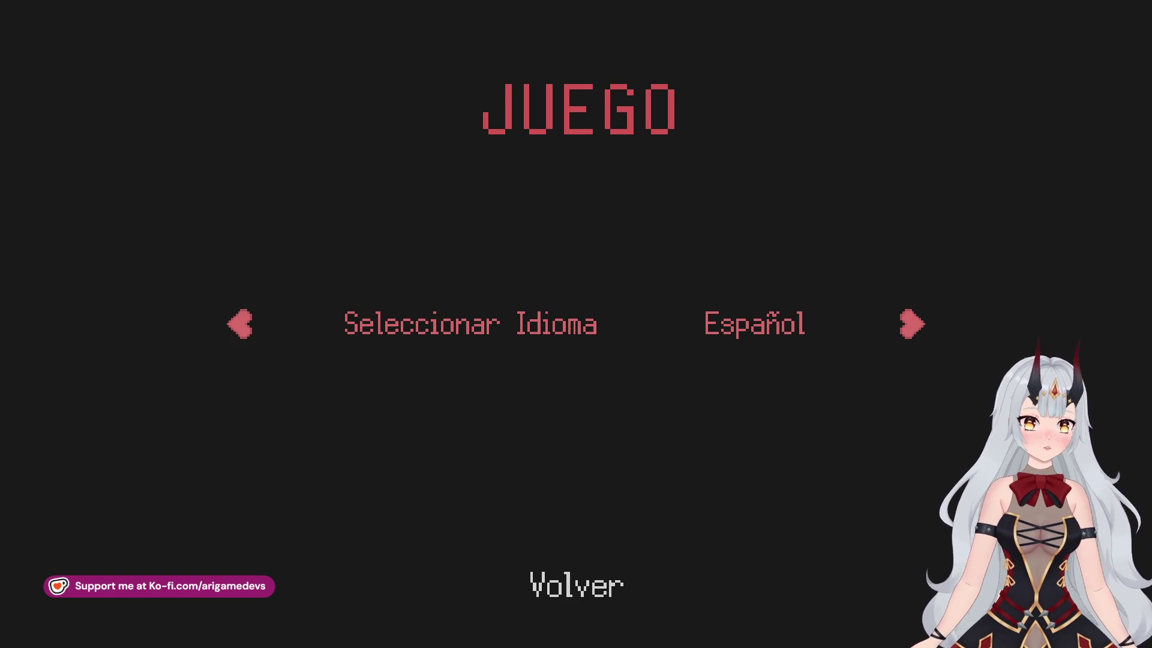
pyautogui.press('Down')
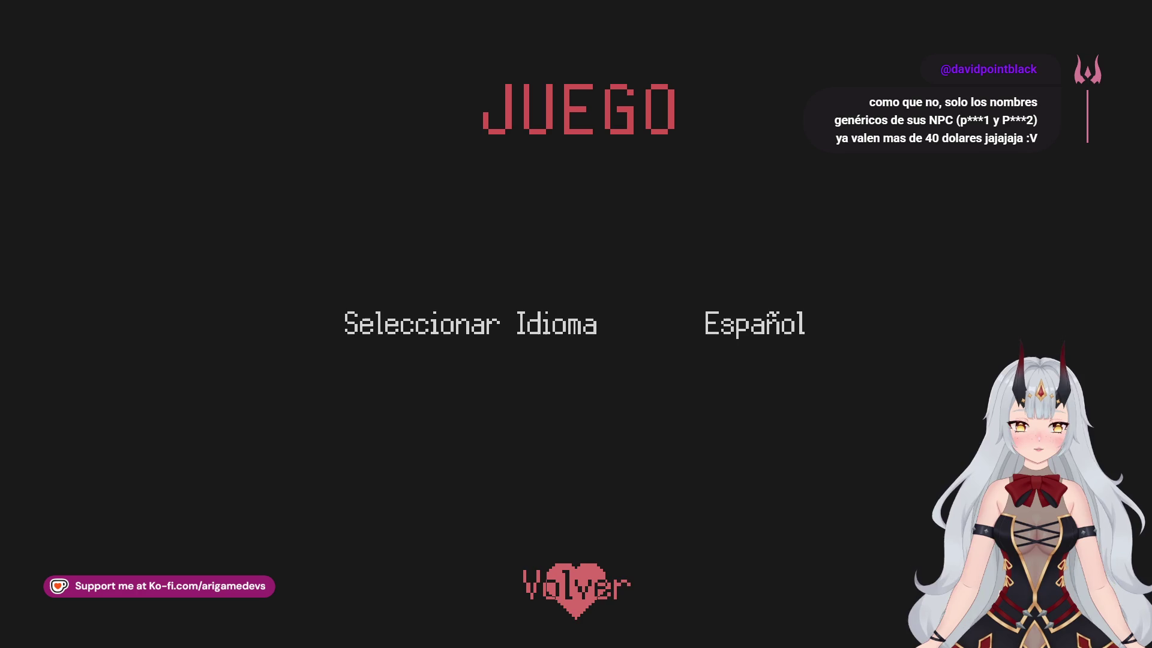
pyautogui.press('Return')
pyautogui.press('Up')
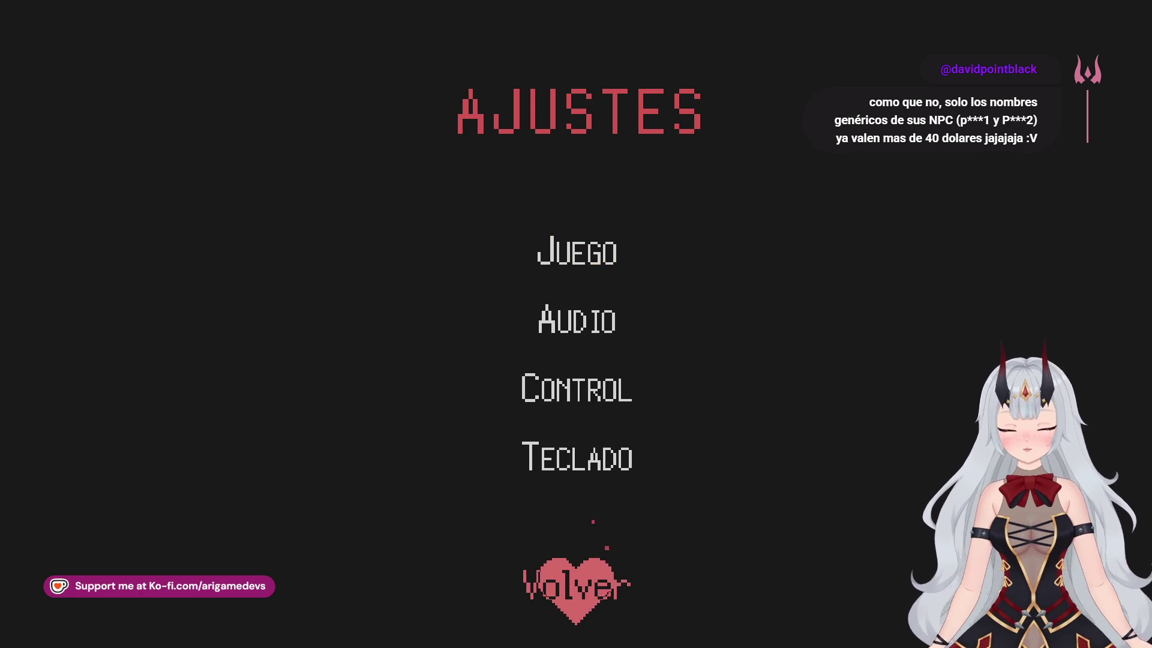
pyautogui.press('Return')
pyautogui.press('Down')
pyautogui.press('Down')
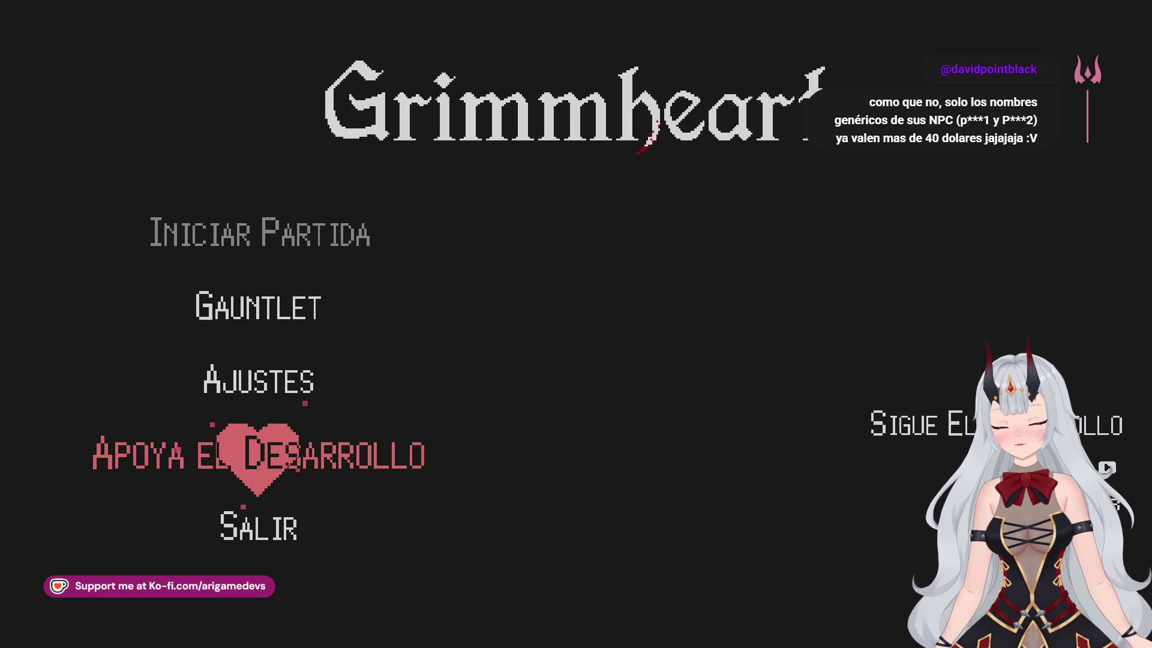
# Open and close the Apoya el Desarrollo support page, then move to Juego in Ajustes
pyautogui.press('Return')
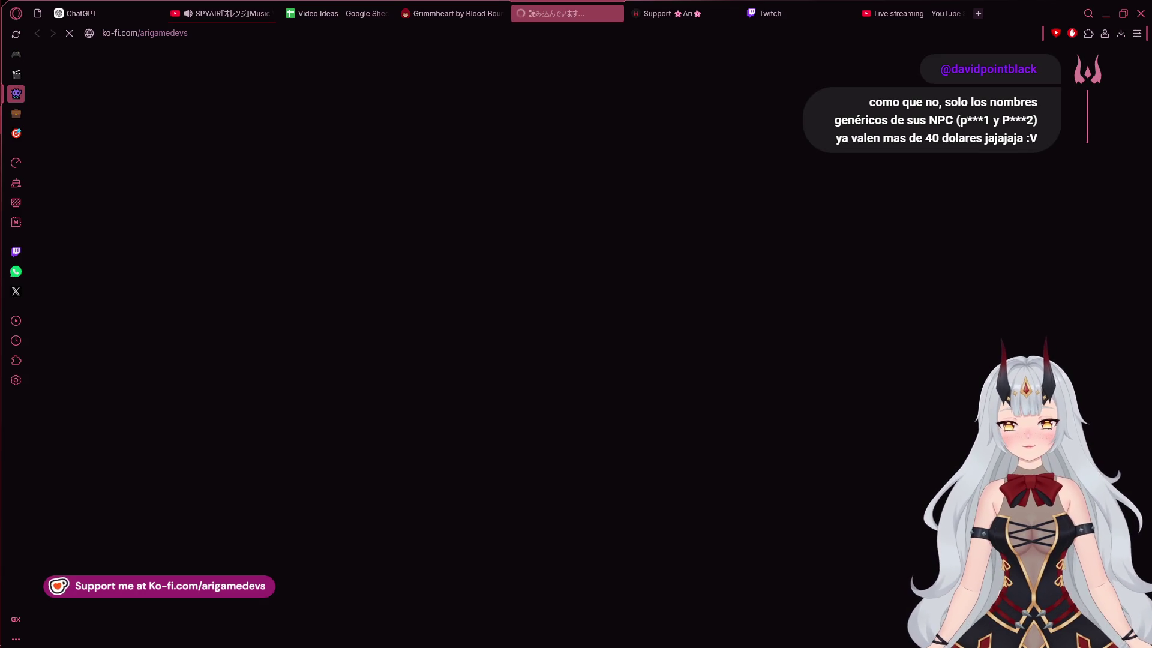
pyautogui.hotkey('ctrl', 'w')
pyautogui.press('Down')
pyautogui.press('Up')
pyautogui.press('Up')
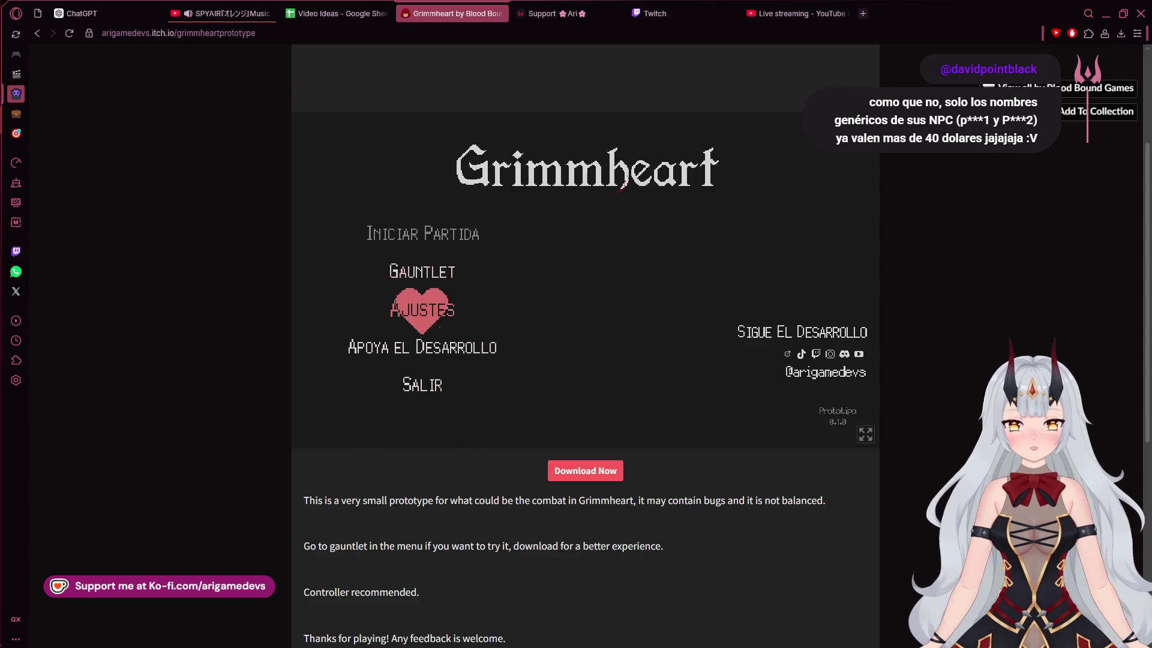
pyautogui.press('Return')
pyautogui.press('Down')
pyautogui.press('Down')
pyautogui.press('Down')
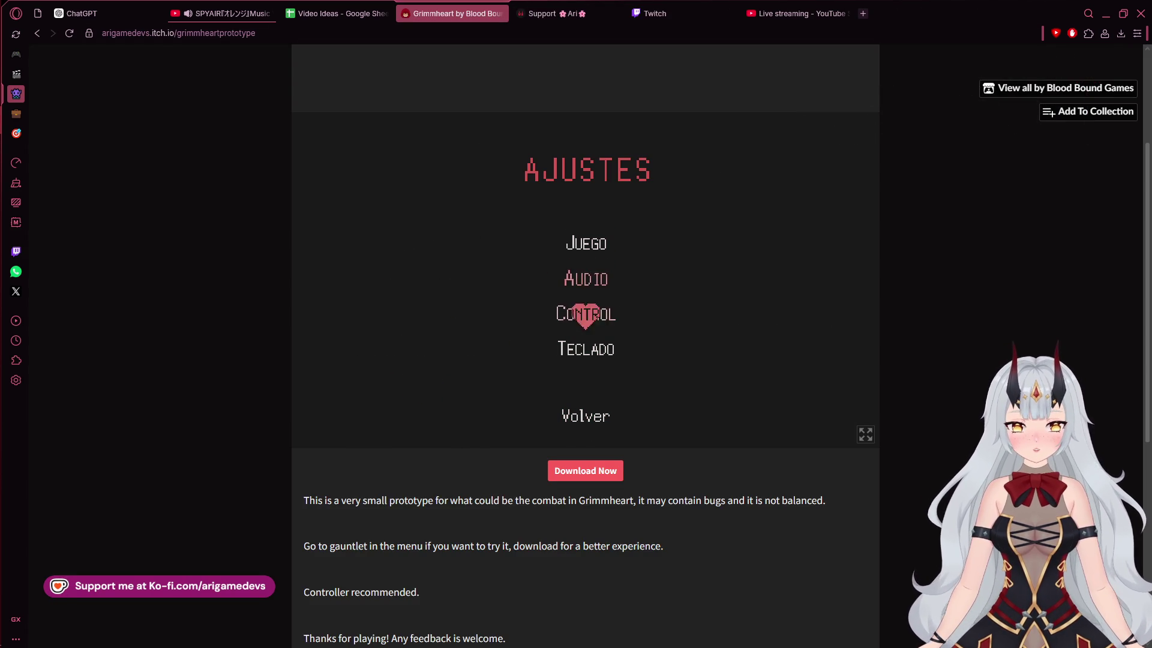
pyautogui.press('Down')
pyautogui.press('Up')
pyautogui.press('Down')
pyautogui.press('Up')
pyautogui.press('Up')
pyautogui.press('Up')
# Switch the game language back to English and return to the main menu
pyautogui.press('Return')
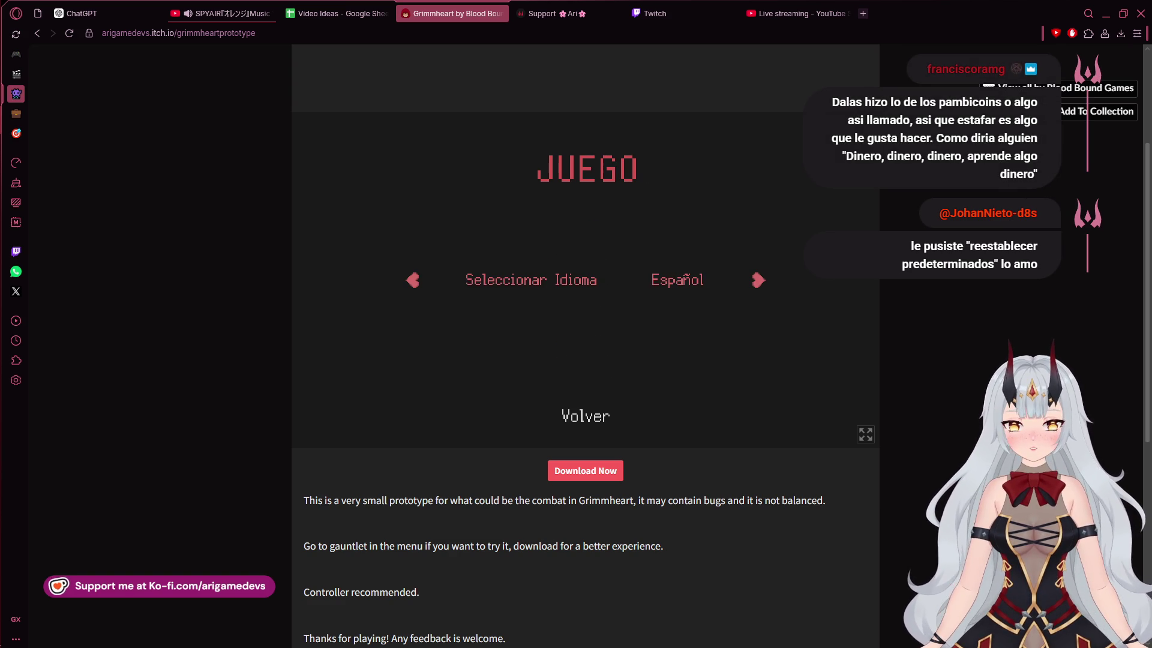
pyautogui.press('Right')
pyautogui.press('Down')
pyautogui.press('Return')
pyautogui.press('Up')
pyautogui.press('Return')
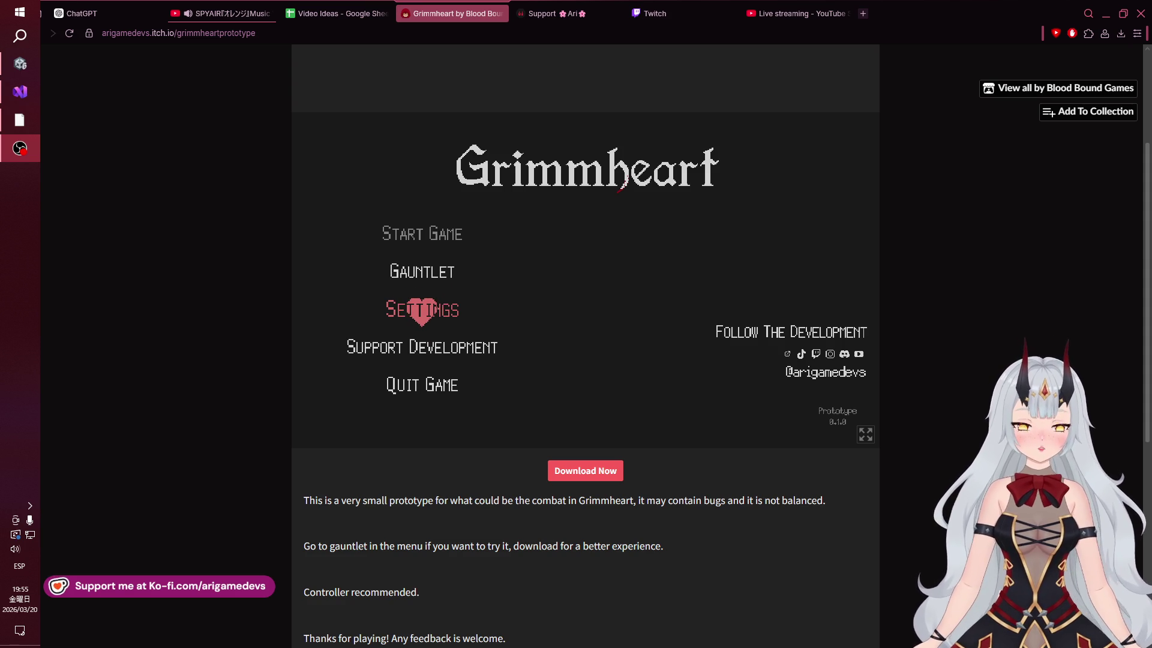
# Bring the Unity editor window to the front
pyautogui.moveTo(20, 120)
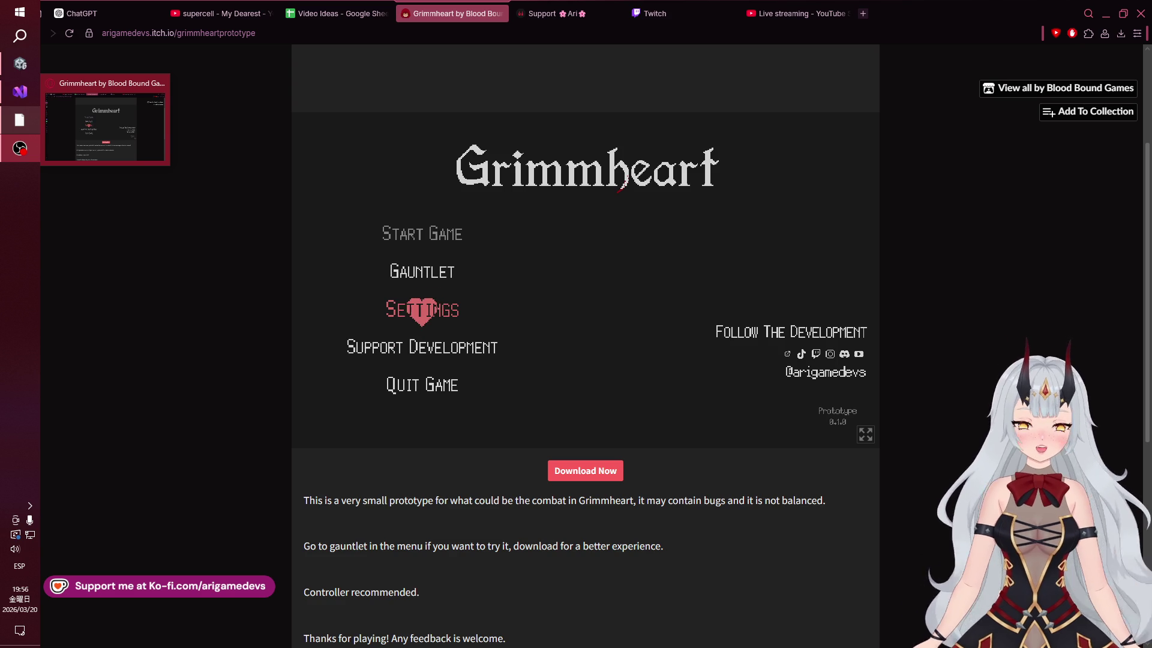
pyautogui.moveTo(20, 148)
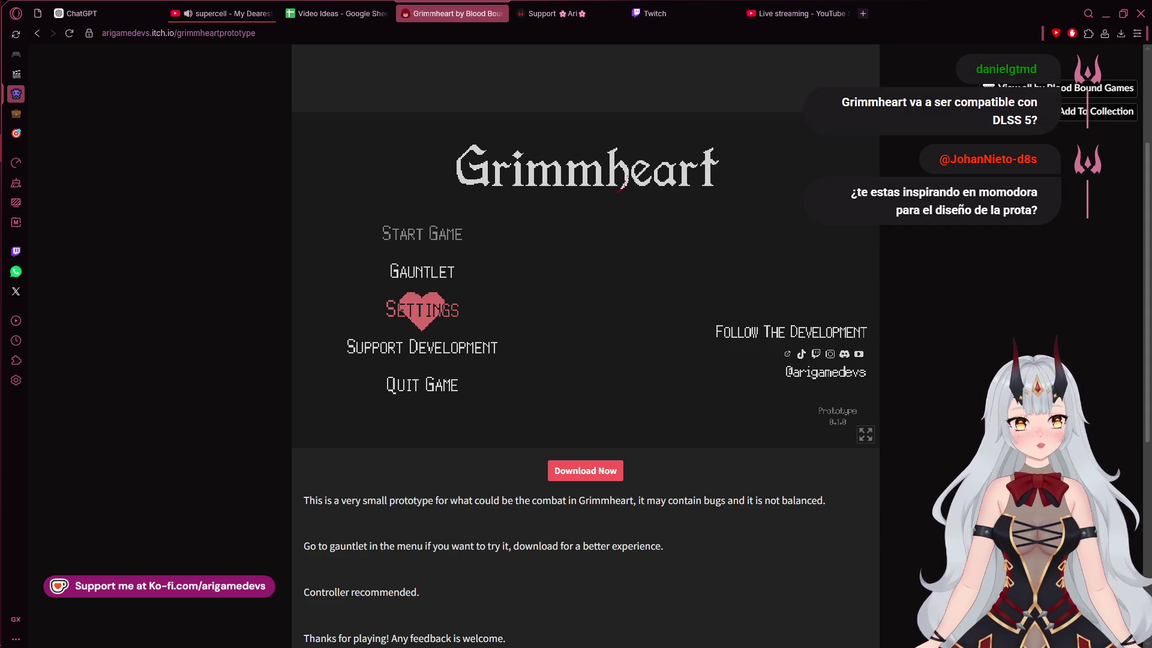
pyautogui.moveTo(1, 324)
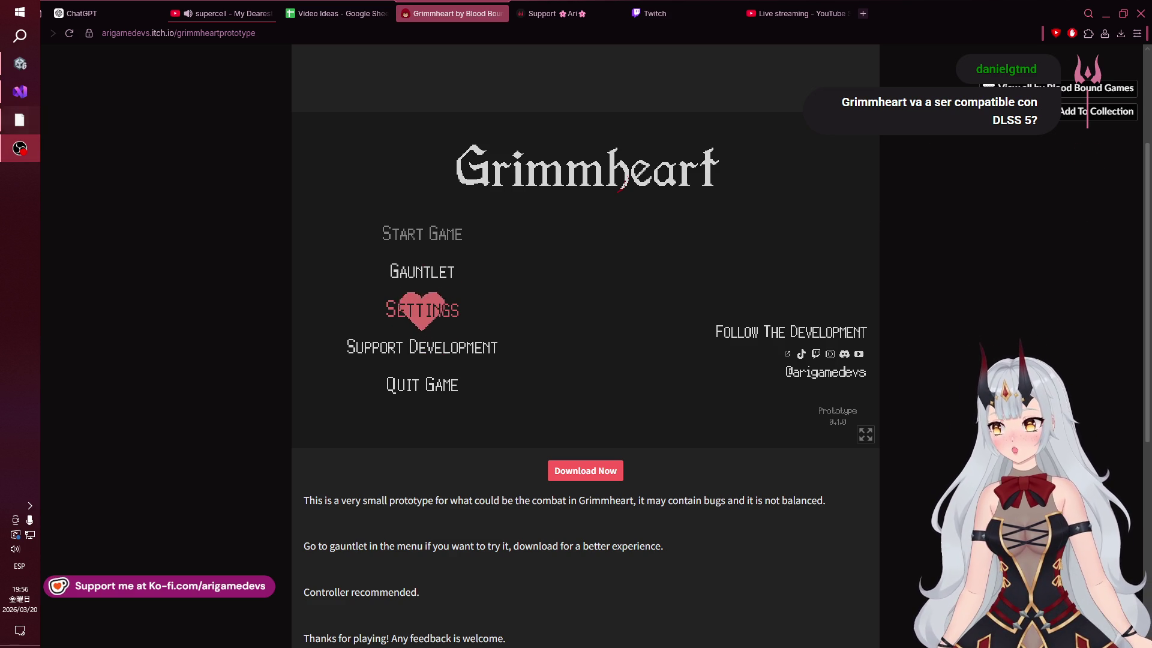
pyautogui.hotkey('alt', 'Tab')
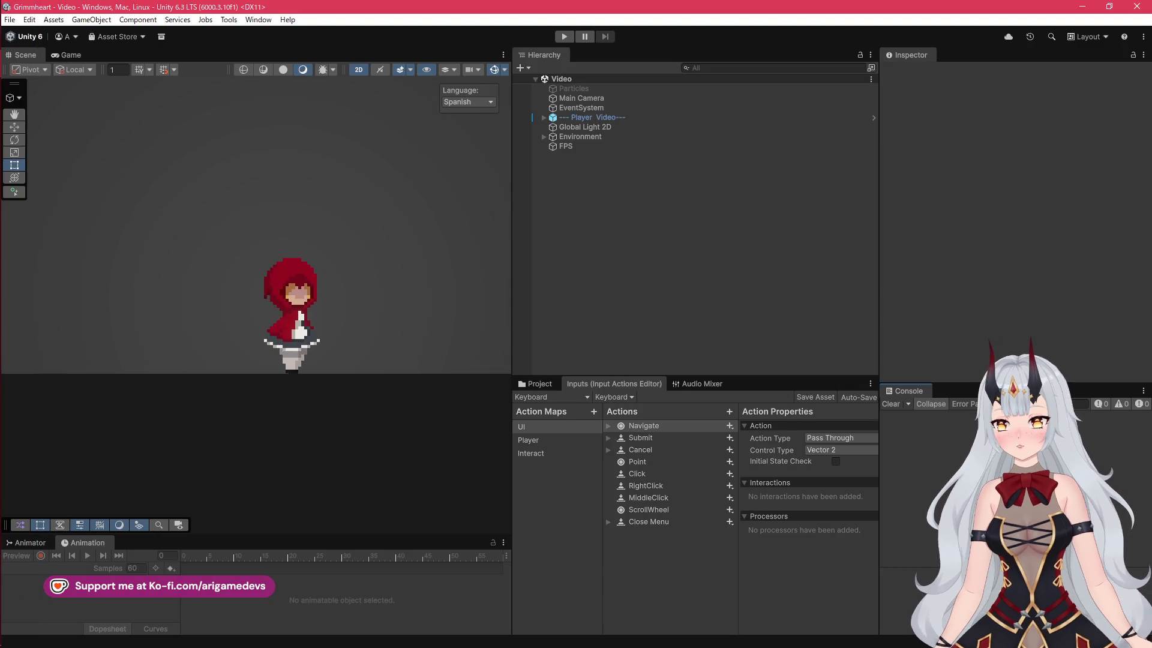
# Frame the red-hooded player in Unity's Scene view, then return to the Grimmheart browser page
pyautogui.press('f')
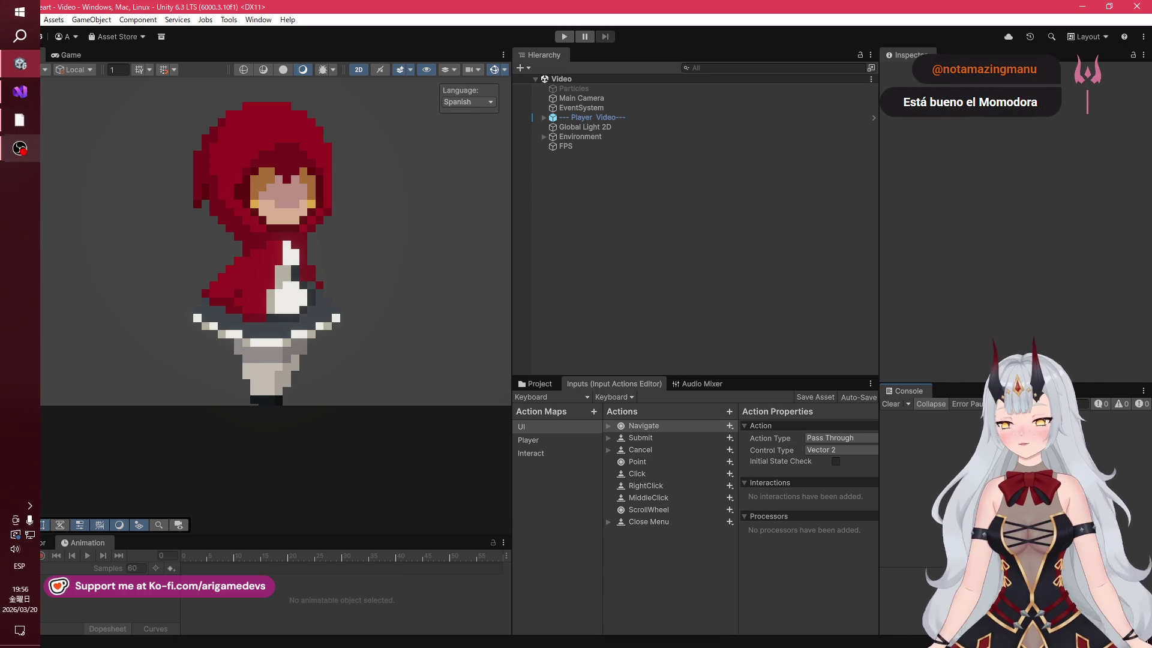
pyautogui.click(20, 147)
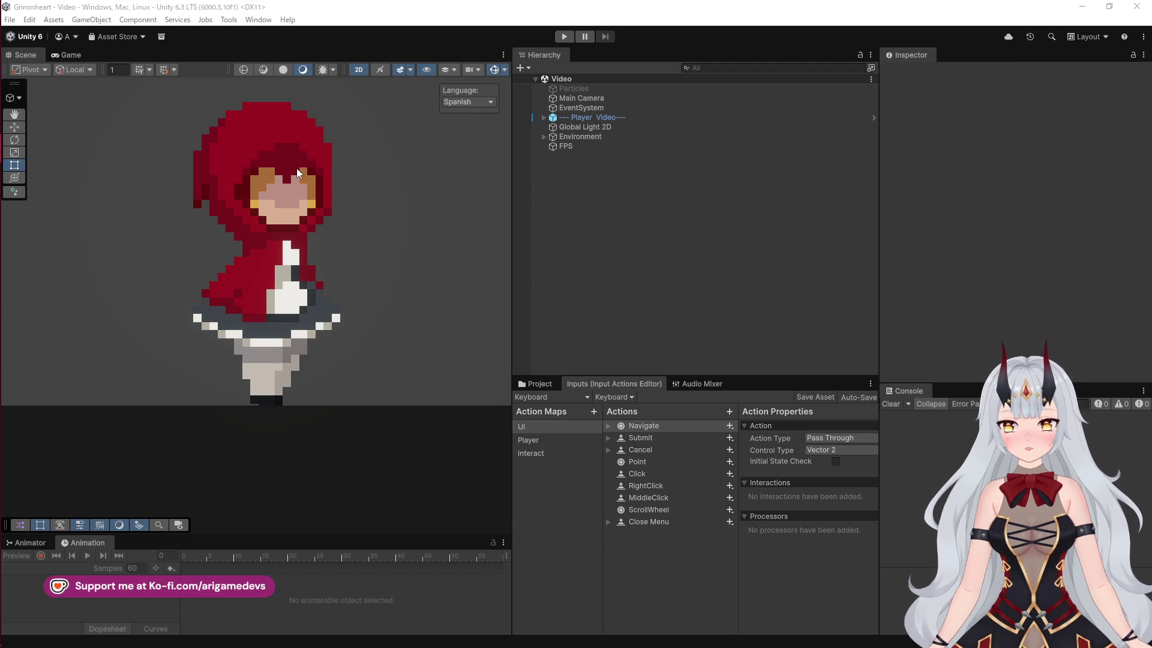
pyautogui.moveTo(7, 183)
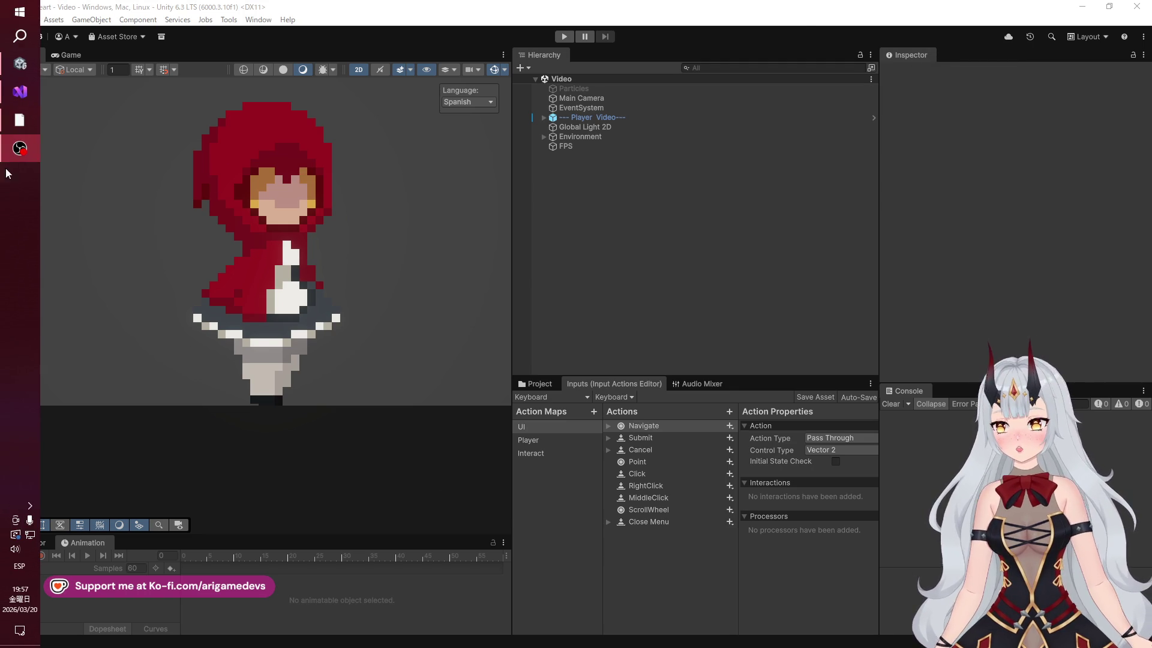
pyautogui.click(20, 120)
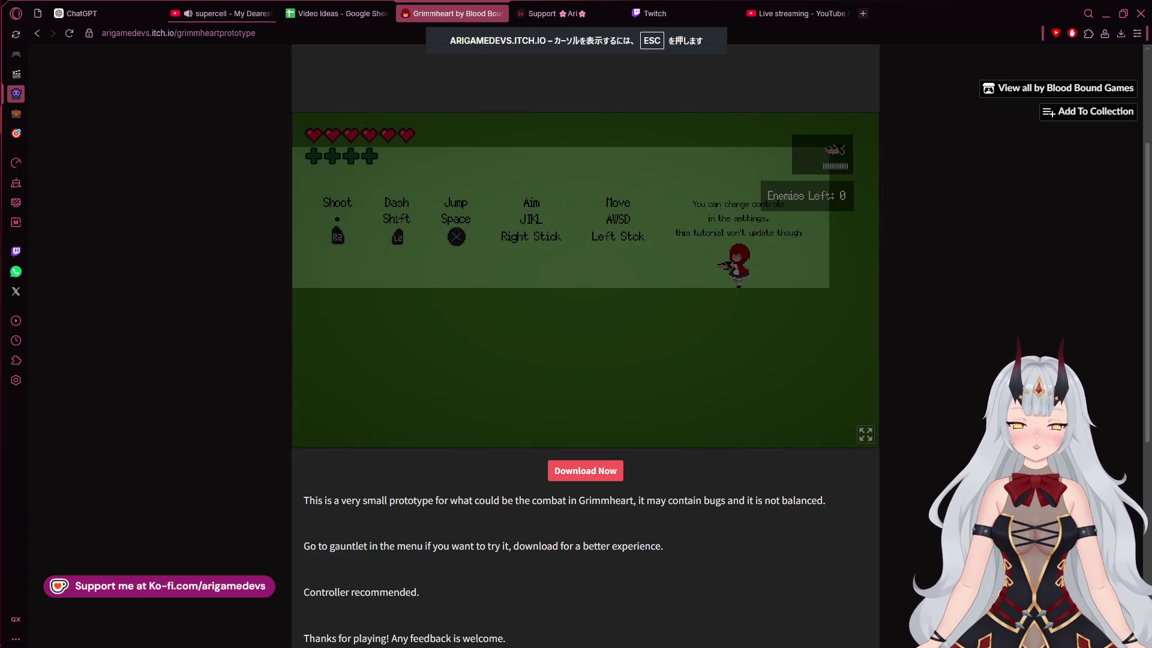
# Expand the running Grimmheart Gauntlet tutorial to fullscreen
pyautogui.click(865, 434)
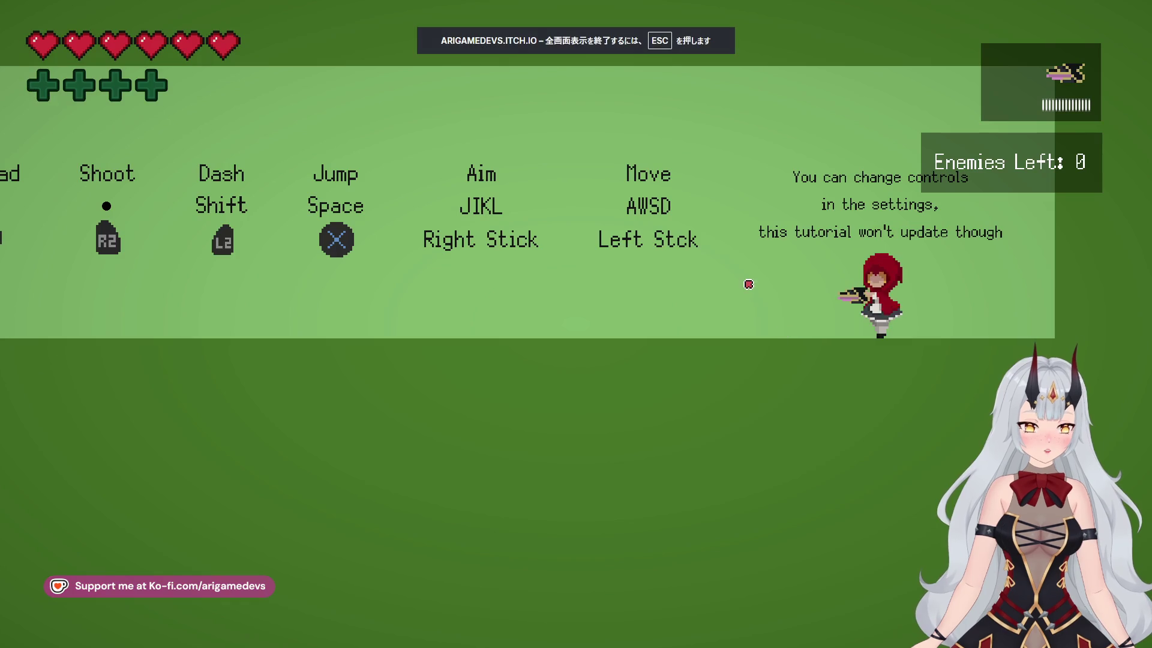
# Run back and forth along the corridor, then start the gauntlet fight at the purple dummy
pyautogui.press('a')
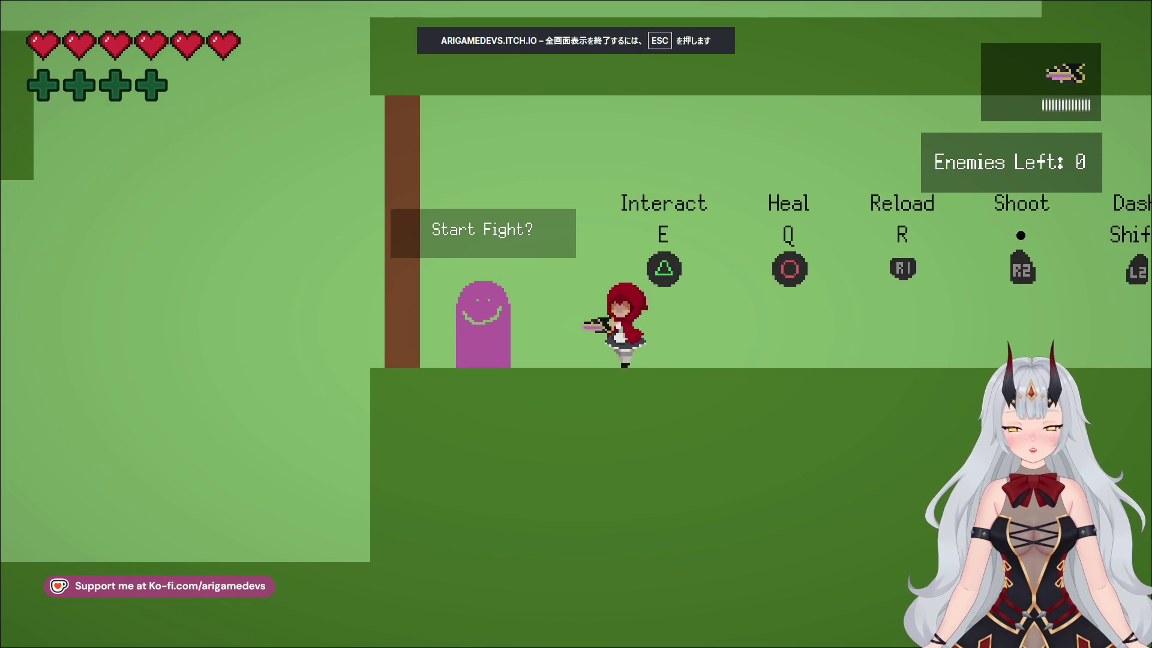
pyautogui.press('d')
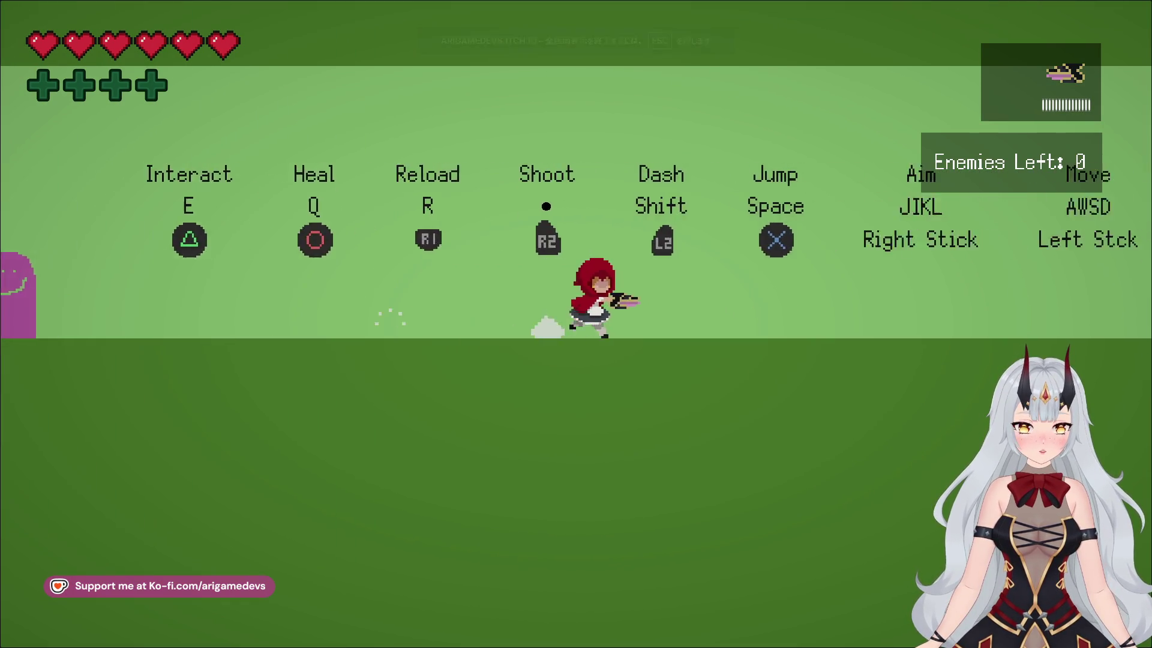
pyautogui.press('a')
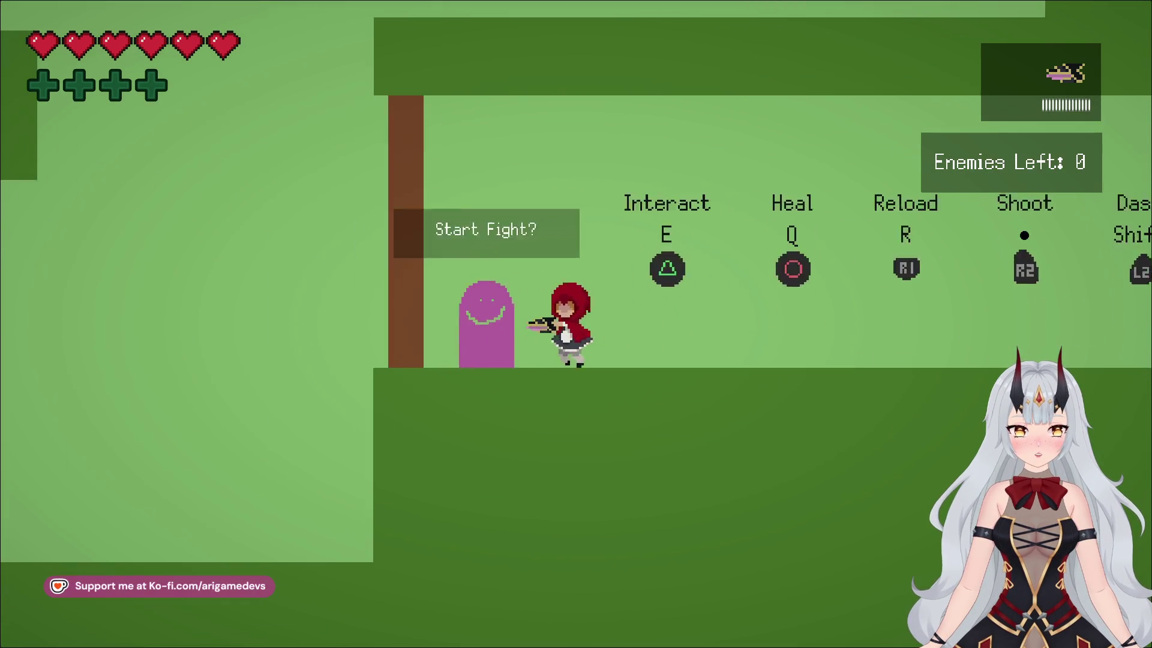
pyautogui.press('space')
# Move left into the arena and jump across the higher platforms heading right
pyautogui.press('a')
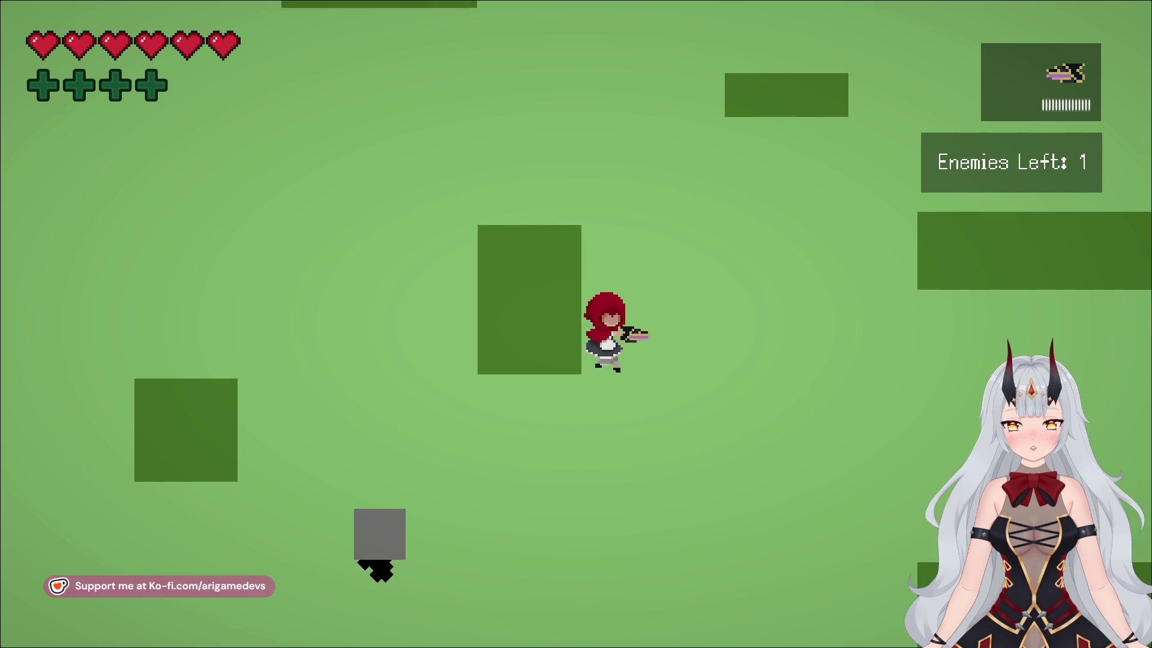
pyautogui.press('space')
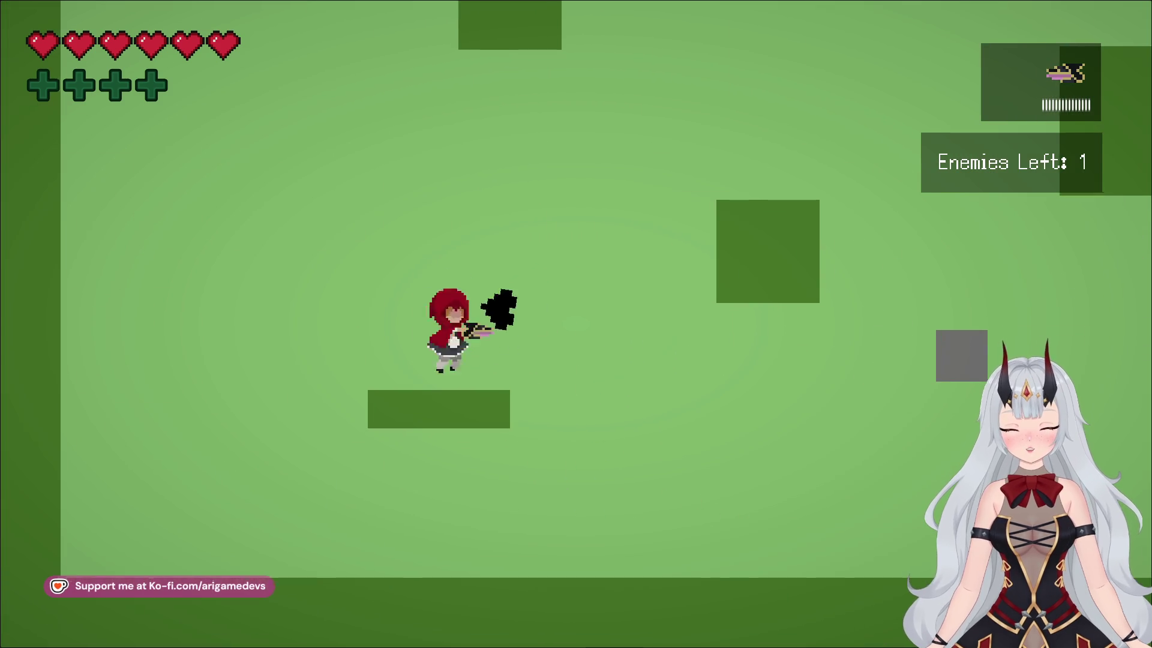
pyautogui.press('d')
pyautogui.press('a')
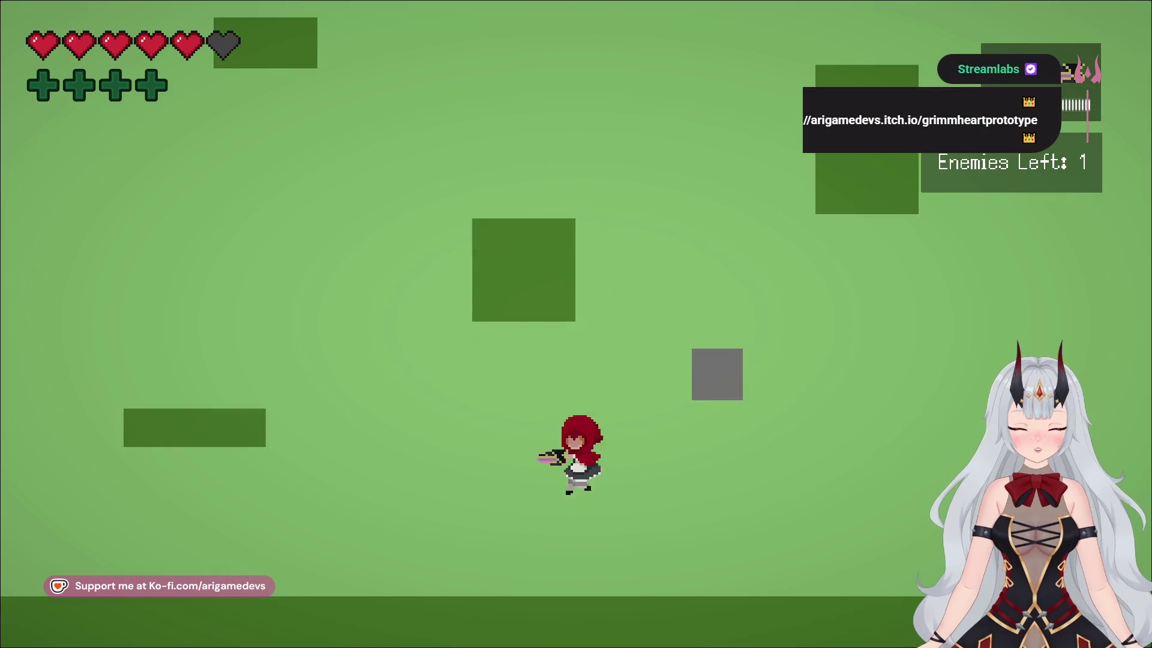
pyautogui.press('d')
pyautogui.press('space')
pyautogui.press('d')
pyautogui.press('space')
# After taking a hit, run left along the ground and jump between platforms across the room
pyautogui.press('a')
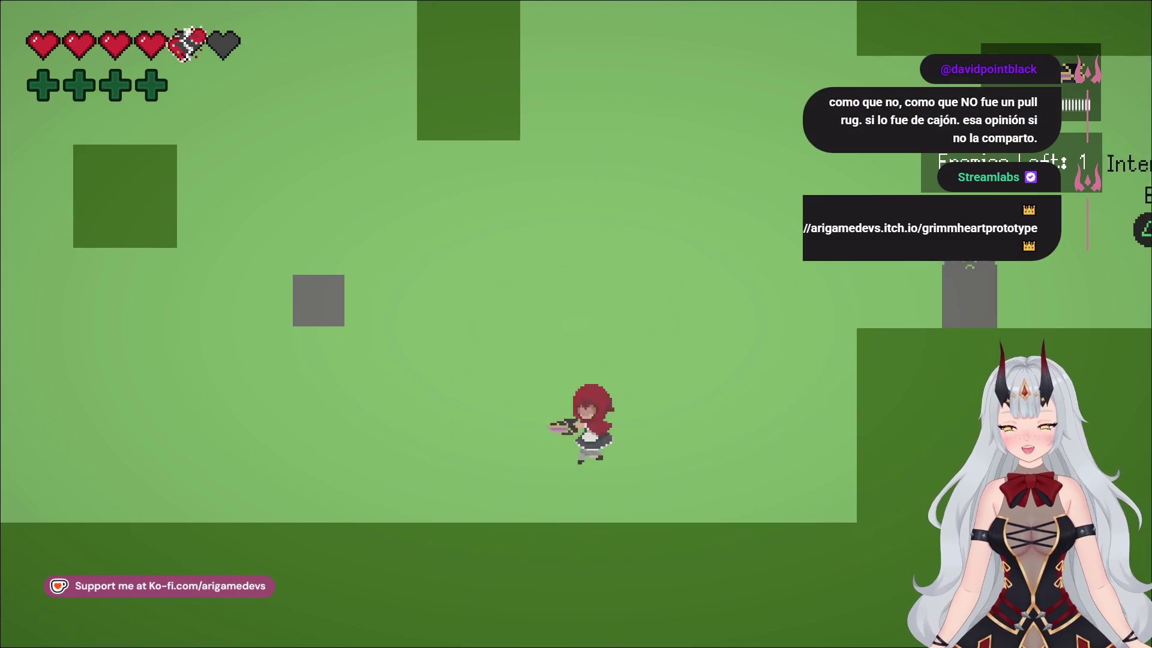
pyautogui.press('a')
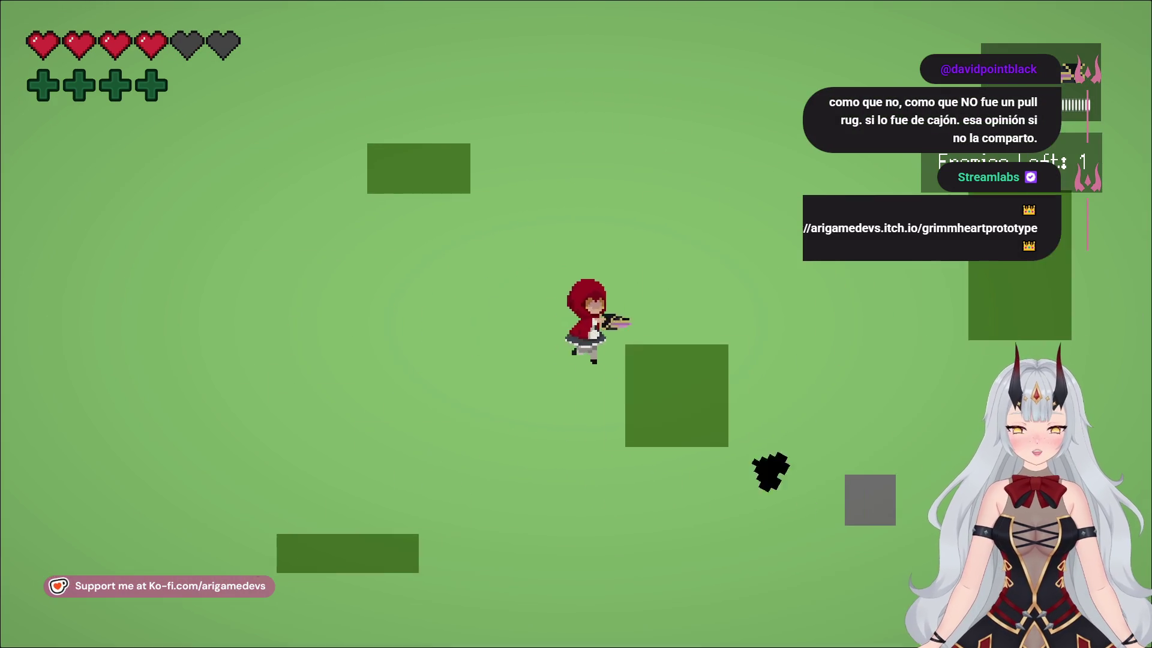
pyautogui.press('space')
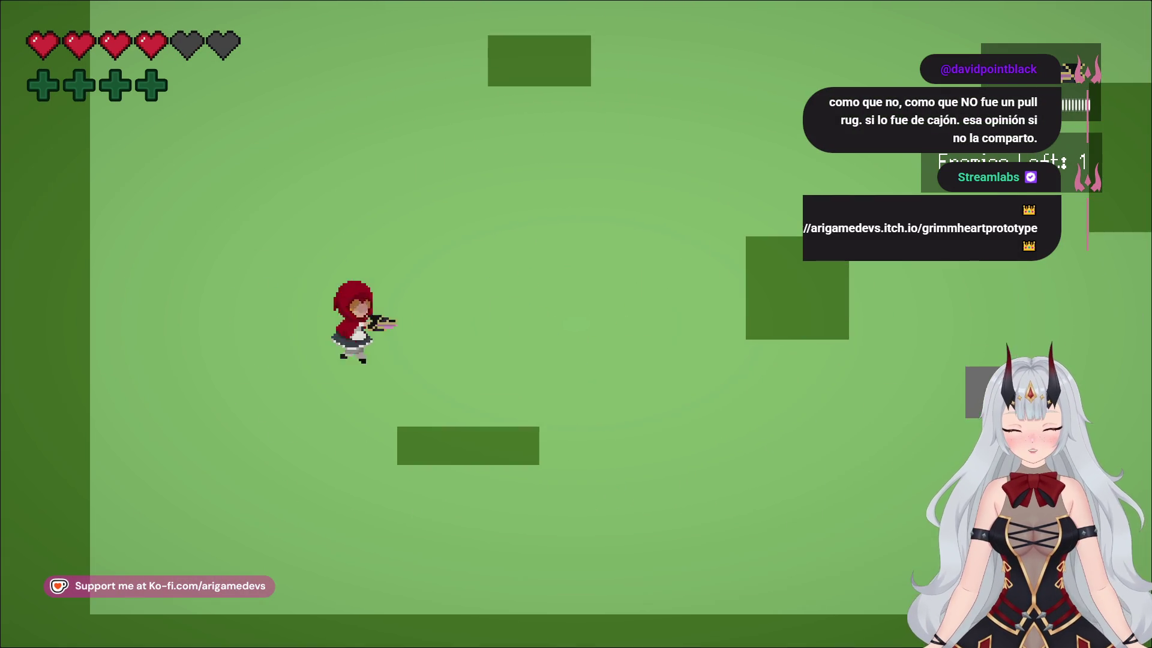
pyautogui.press('space')
pyautogui.press('d')
pyautogui.press('a')
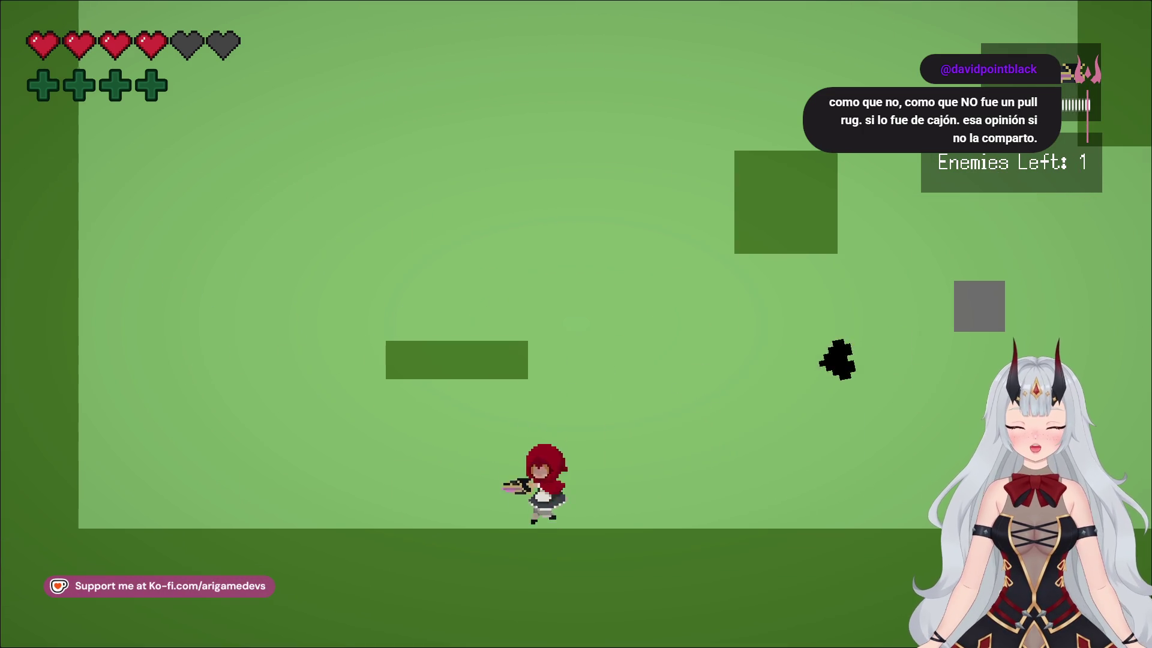
pyautogui.press('d')
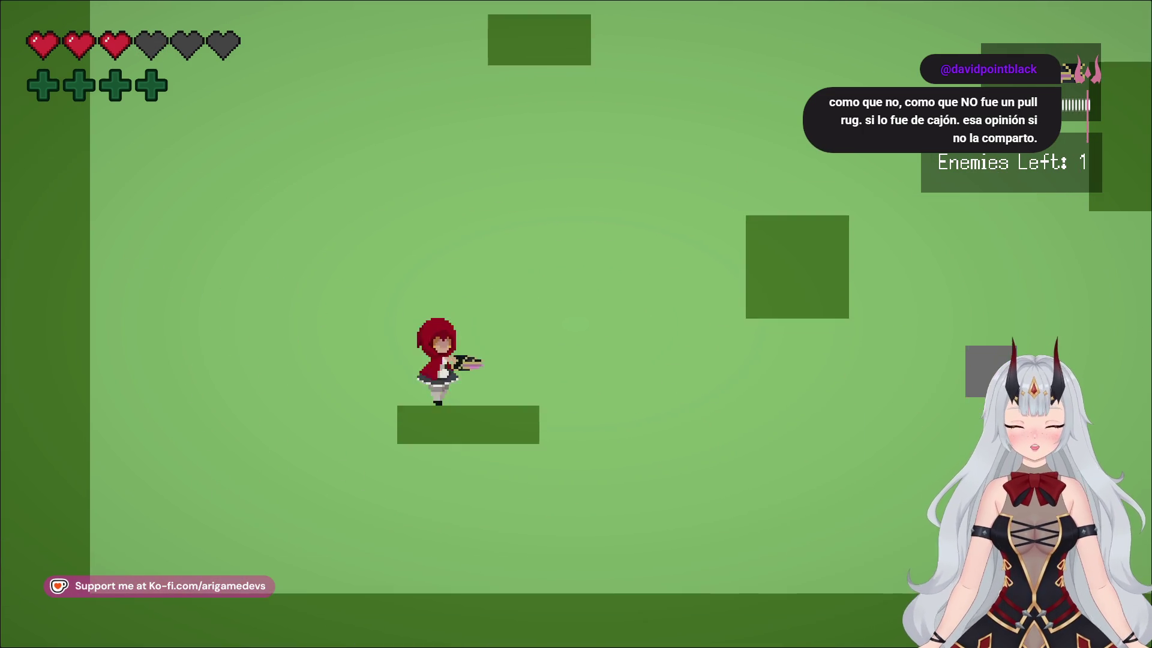
pyautogui.press('a')
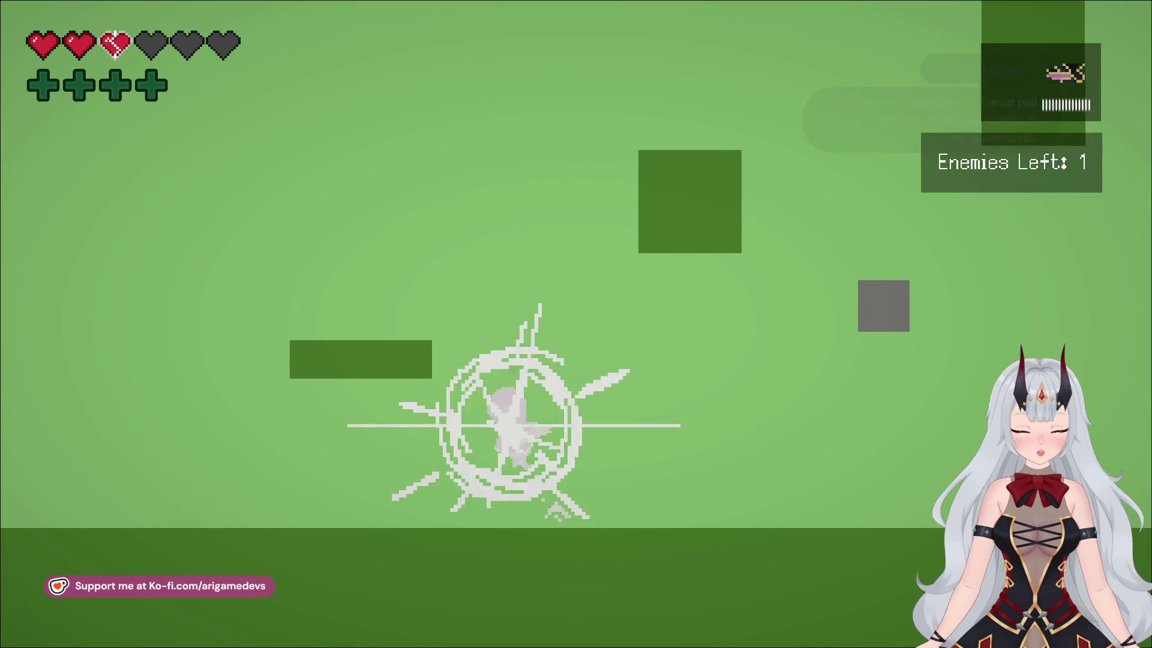
# Dash left, jump onto the platform and slash the shadow enemy to clear the round
pyautogui.press('a')
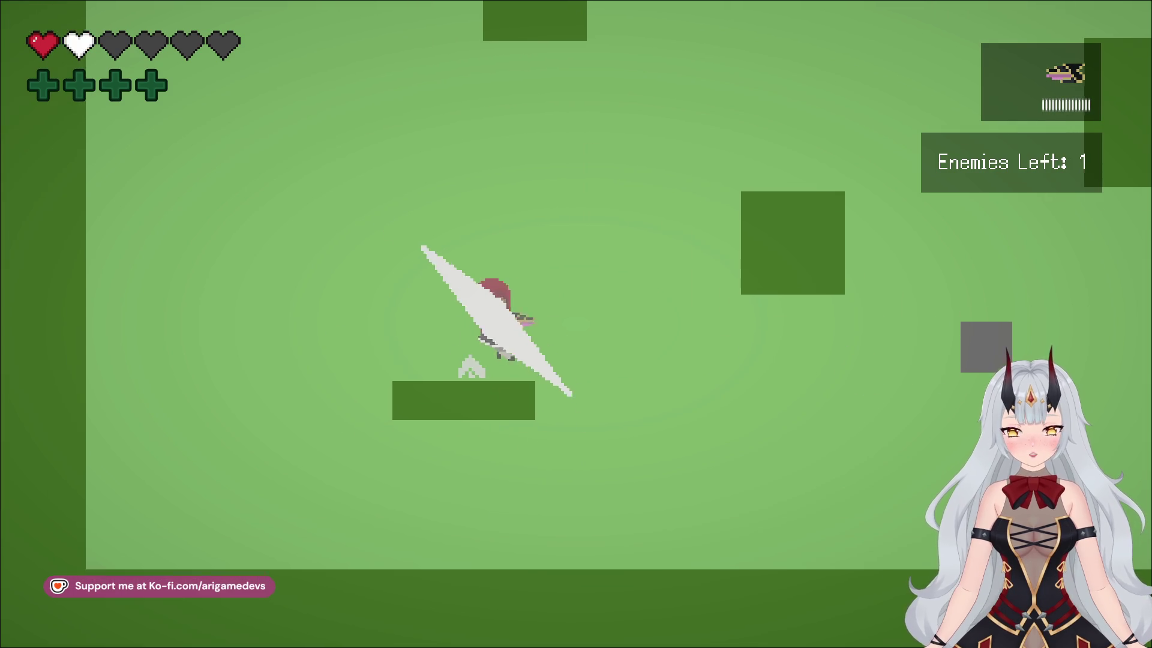
pyautogui.press('a')
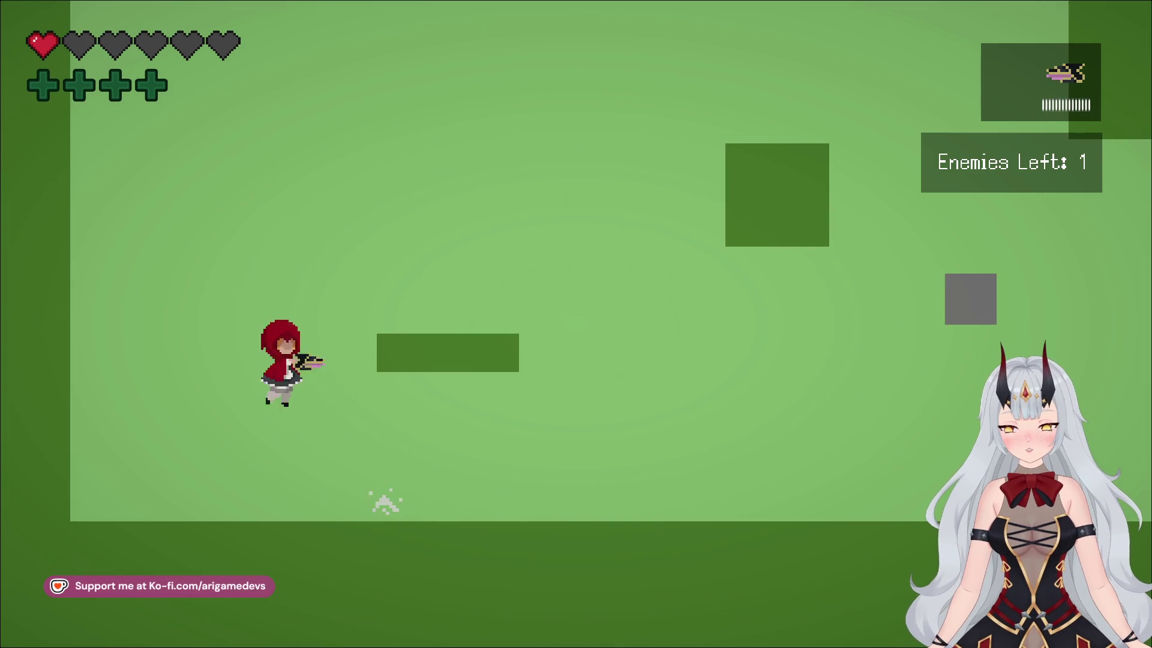
pyautogui.press('space')
pyautogui.press('j')
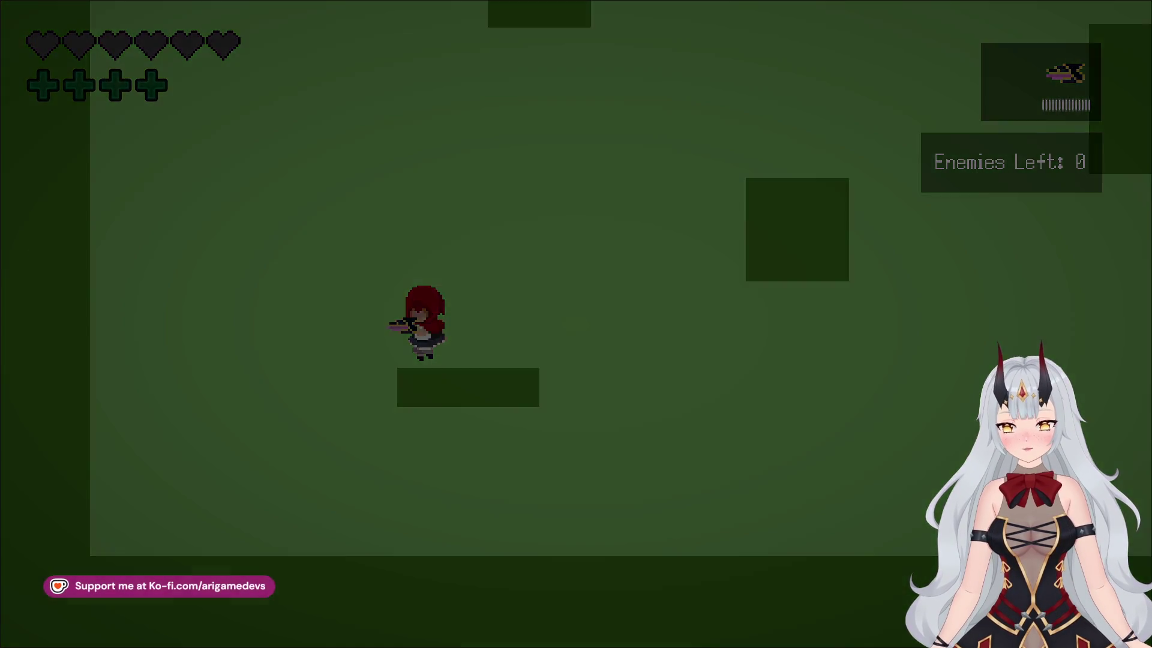
# Walk left to the gravestone, start the fight, and jump away from the spawning ghost
pyautogui.press('a')
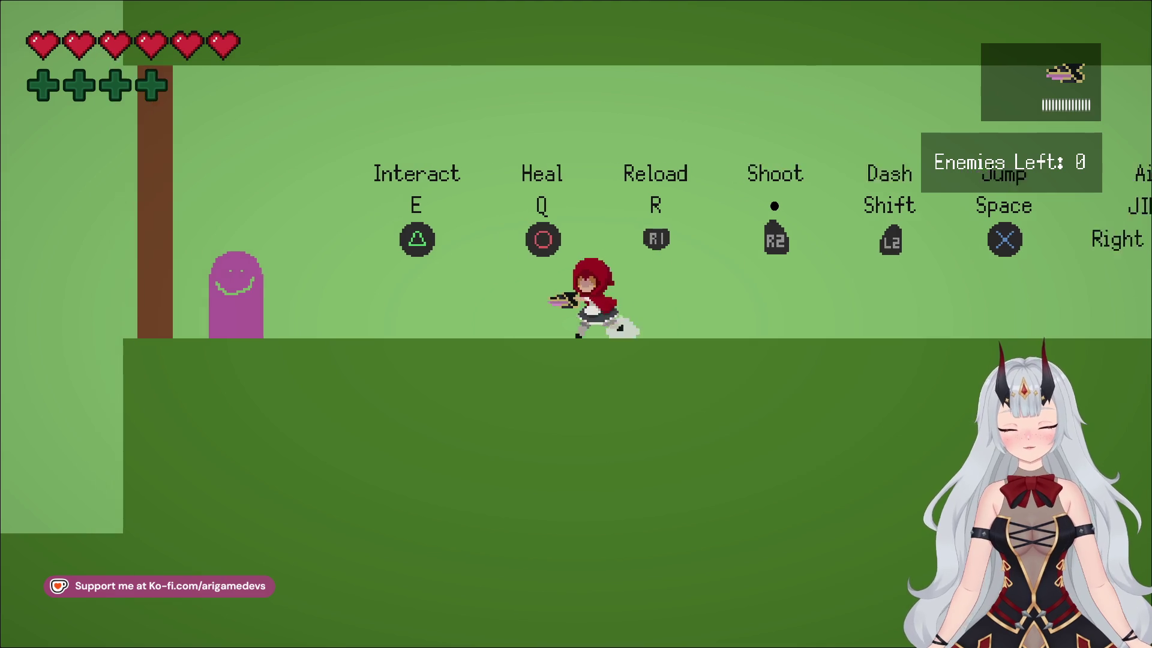
pyautogui.press('space')
pyautogui.press('a')
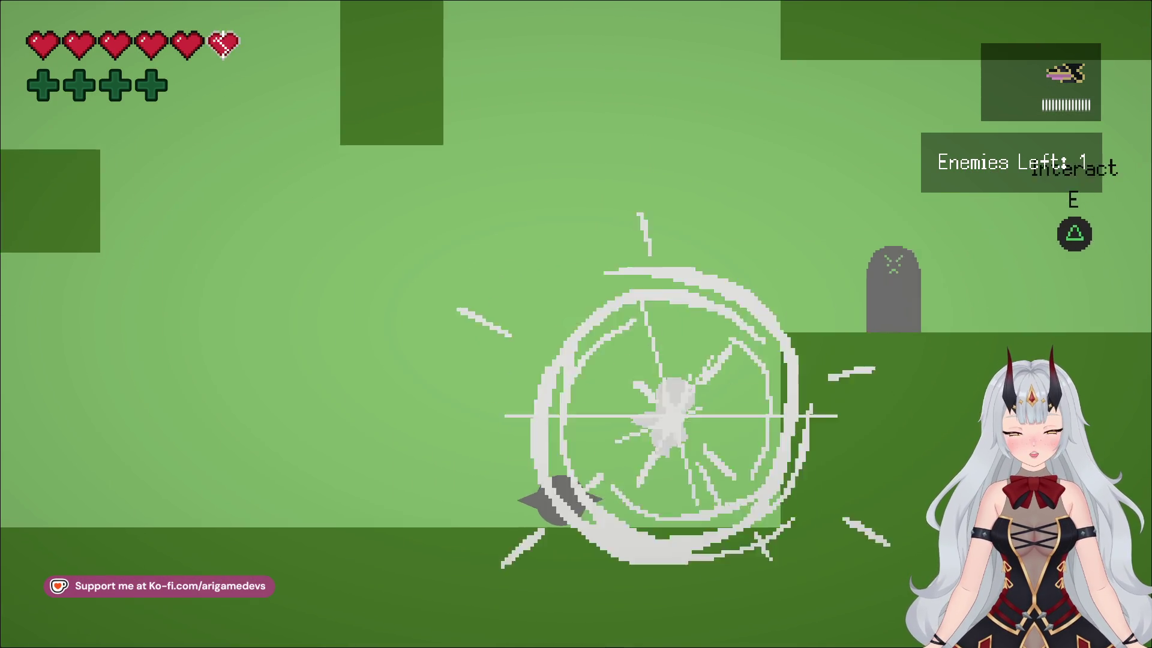
pyautogui.press('a')
pyautogui.press('space')
# Drop to the platform below and jump rightward between the raised platforms
pyautogui.press('a')
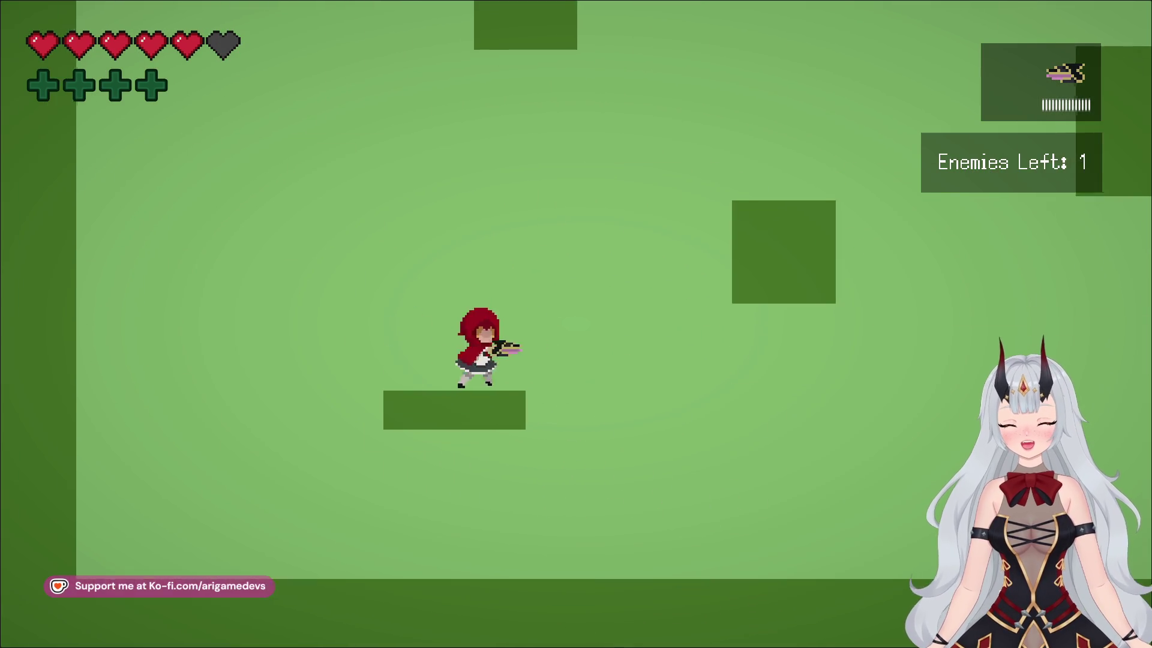
pyautogui.press('space')
pyautogui.press('space')
pyautogui.press('d')
pyautogui.press('space')
pyautogui.press('d')
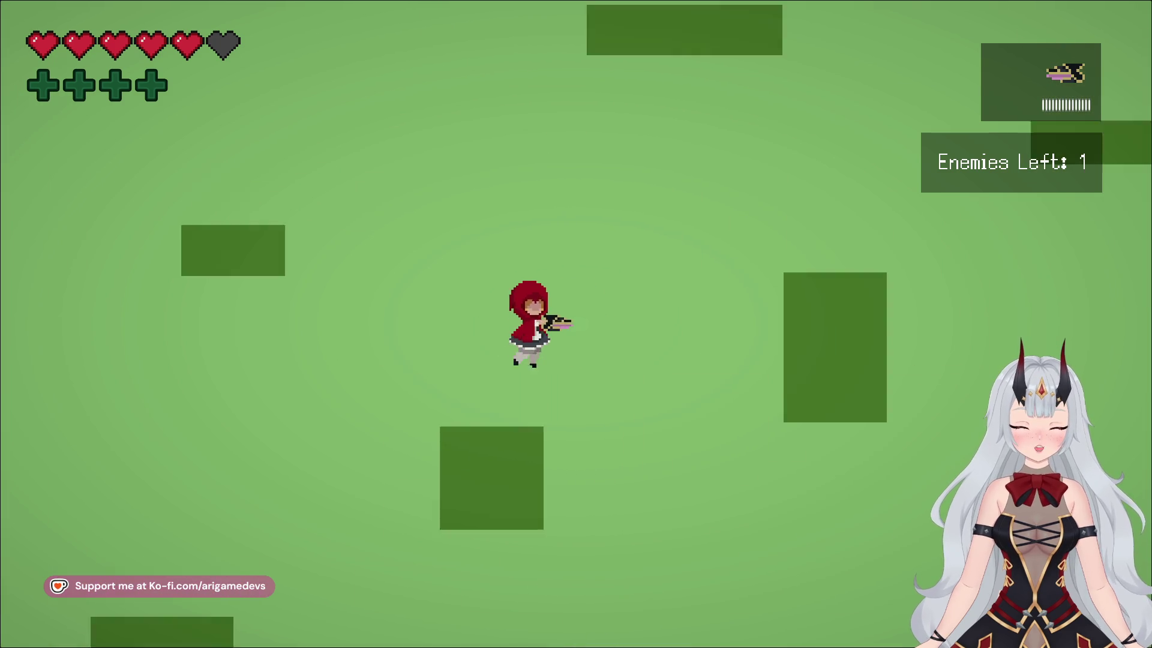
pyautogui.press('space')
pyautogui.press('d')
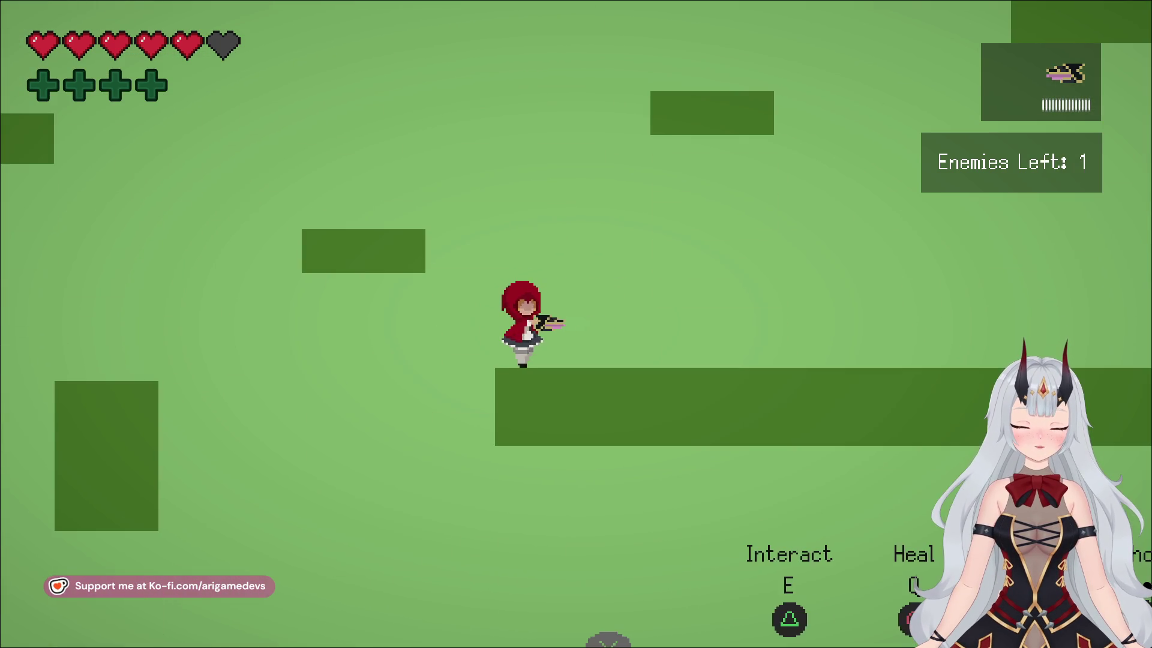
# Jump off the long platform and keep running right and upward across the level
pyautogui.press('space')
pyautogui.press('space')
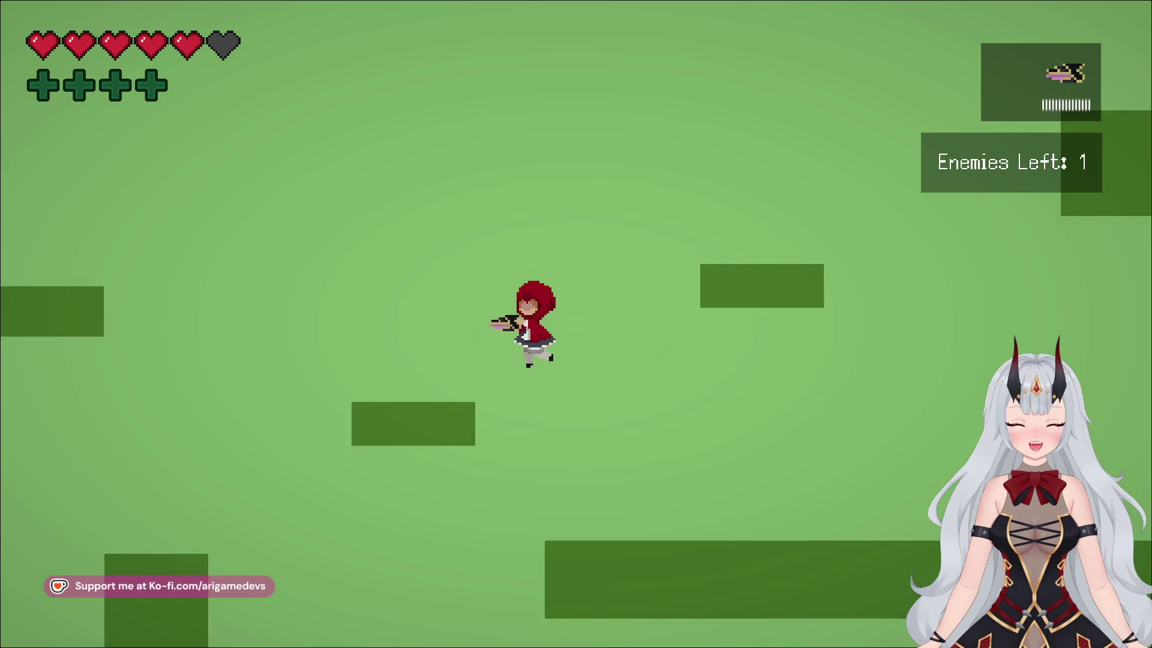
pyautogui.press('d')
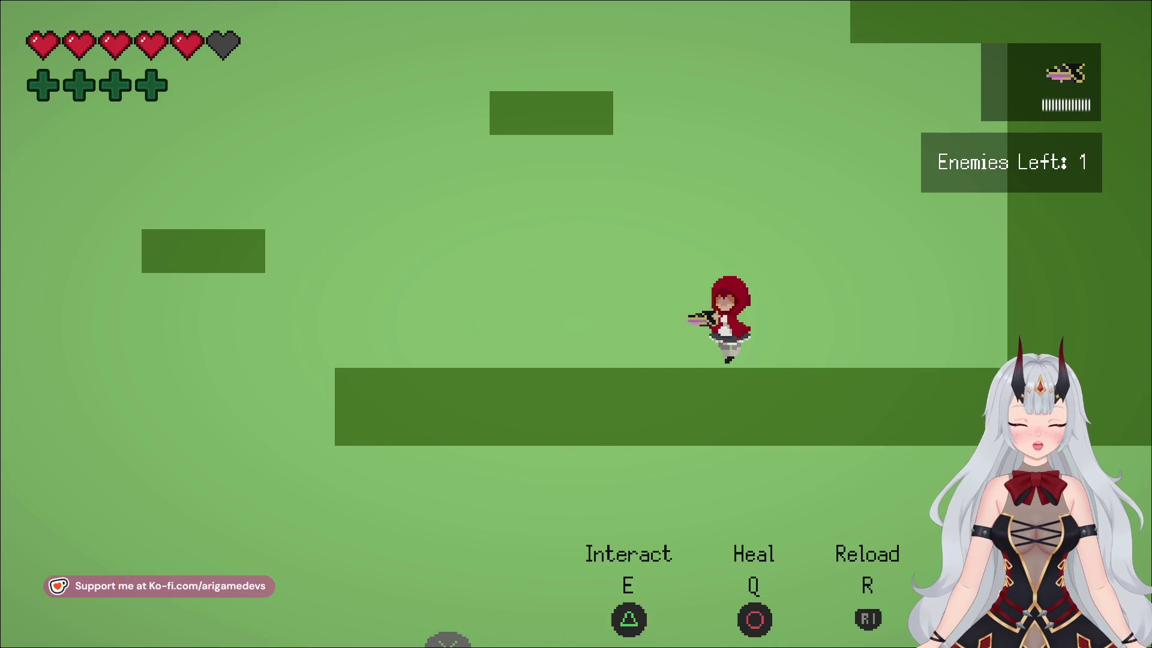
pyautogui.press('space')
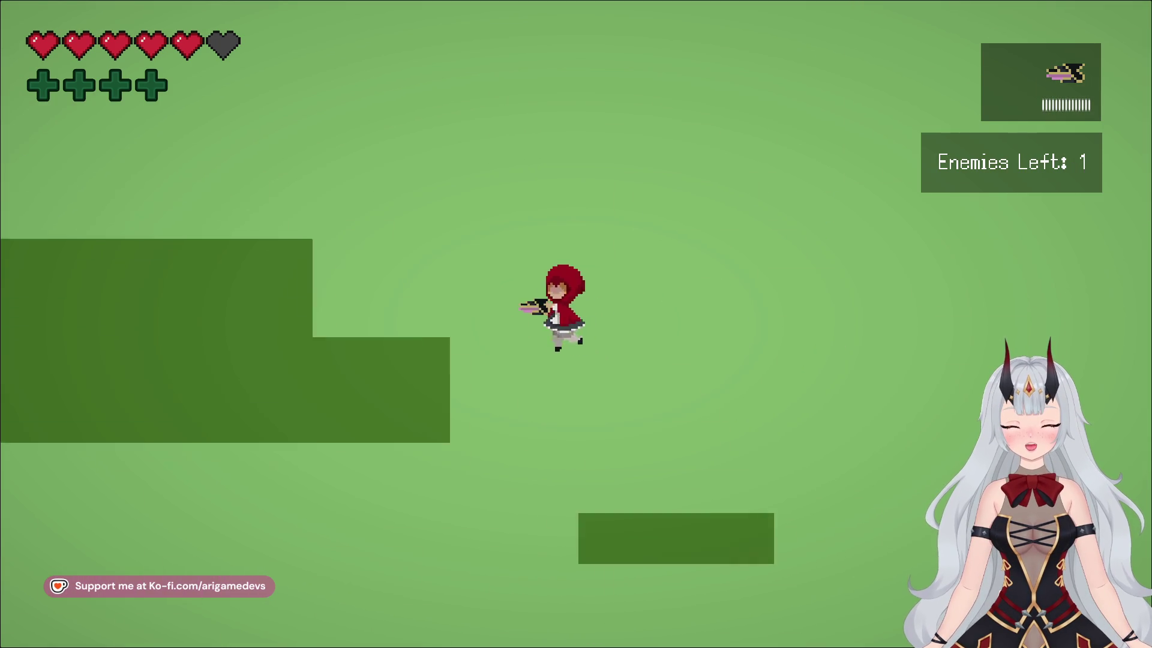
pyautogui.press('d')
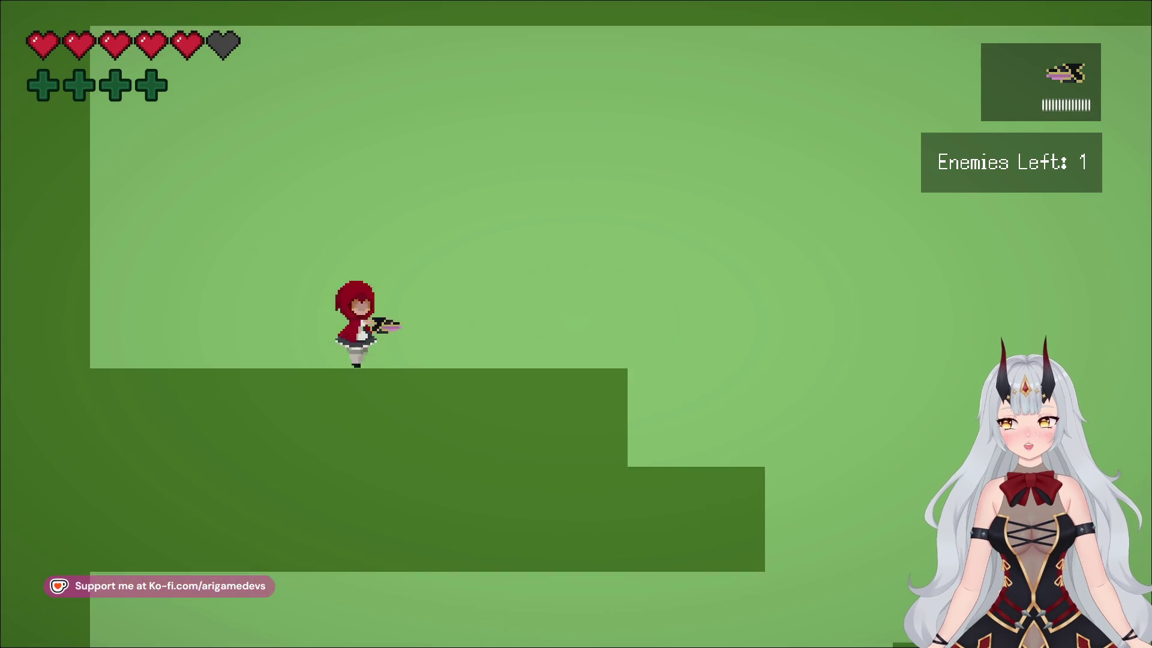
pyautogui.press('space')
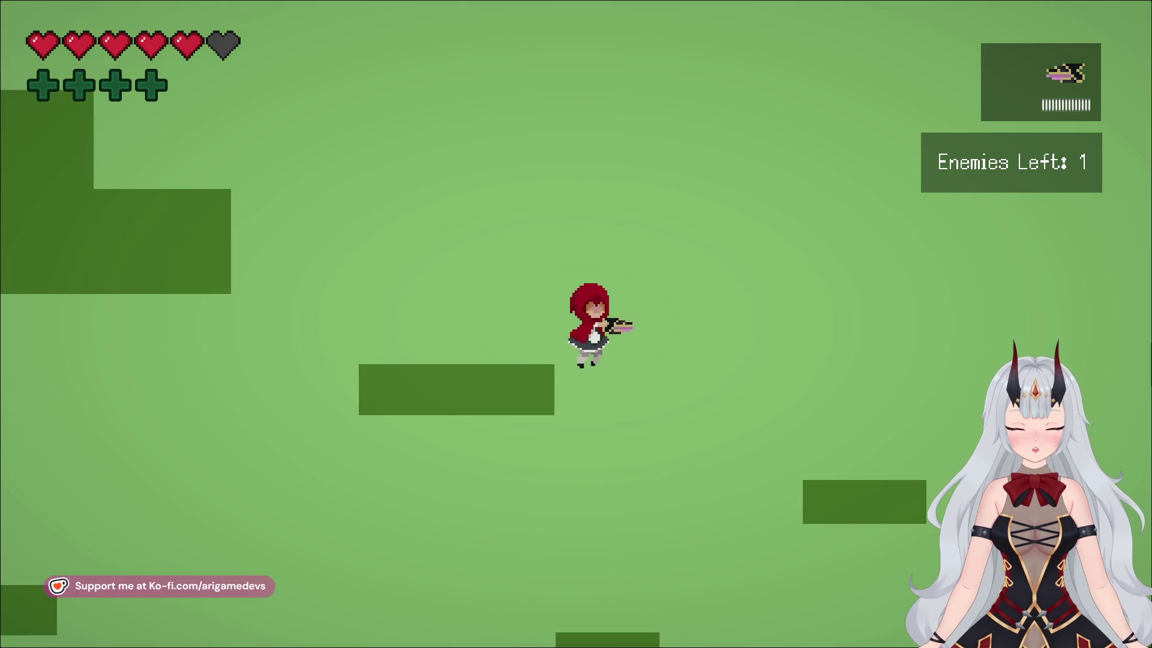
# Drop to the ground facing left, then jump and run right along the platform
pyautogui.press('a')
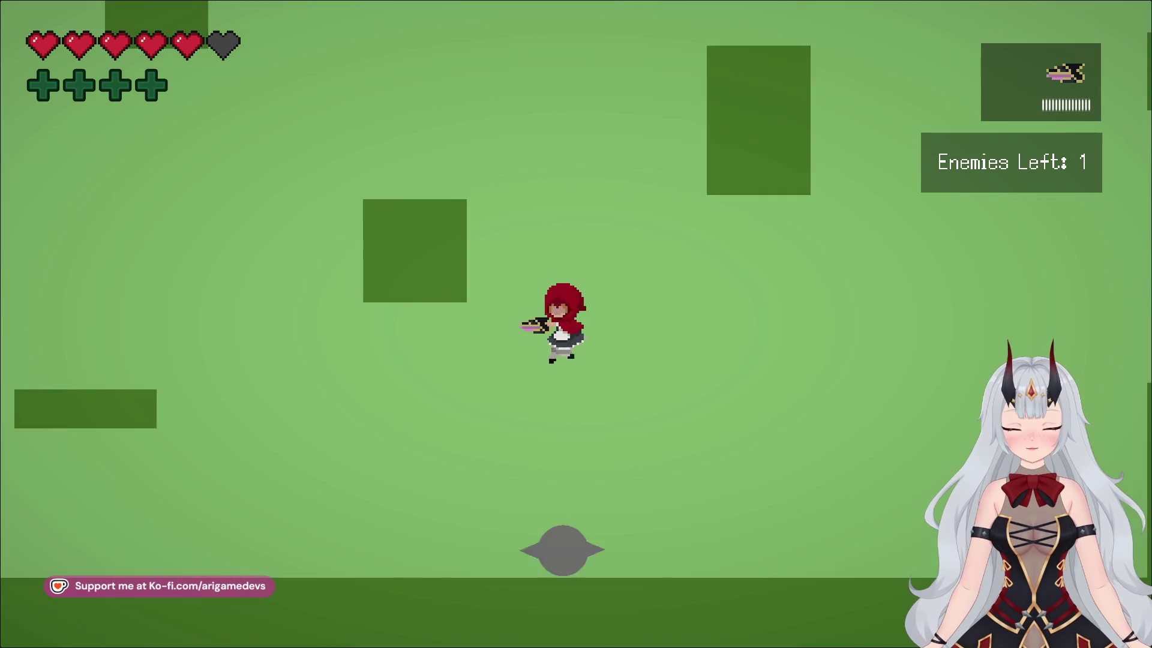
pyautogui.press('space')
pyautogui.press('d')
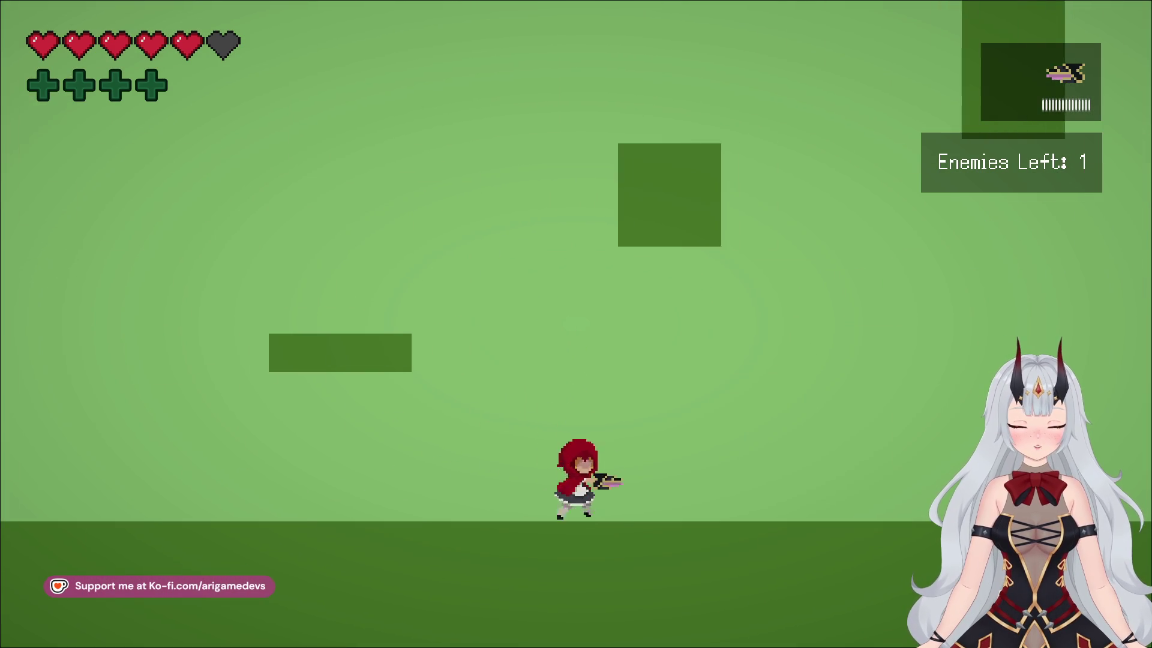
pyautogui.press('space')
pyautogui.press('a')
pyautogui.press('d')
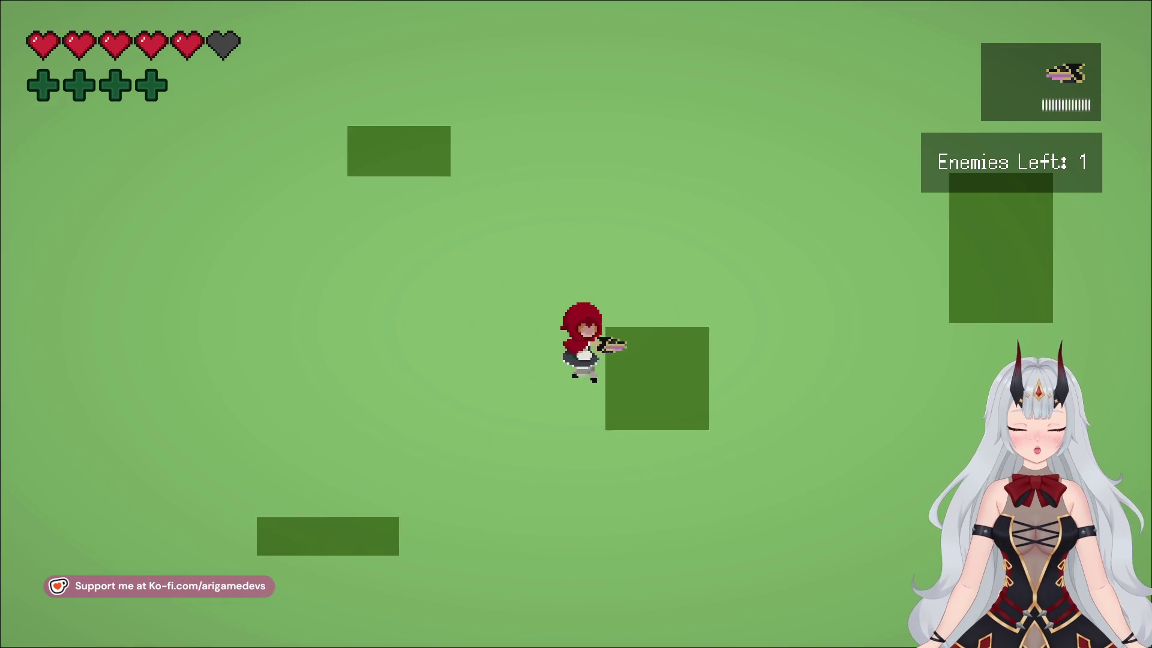
# Jump high to dodge the approaching enemy, land on the platform, then drop and run left
pyautogui.press('a')
pyautogui.press('space')
pyautogui.press('d')
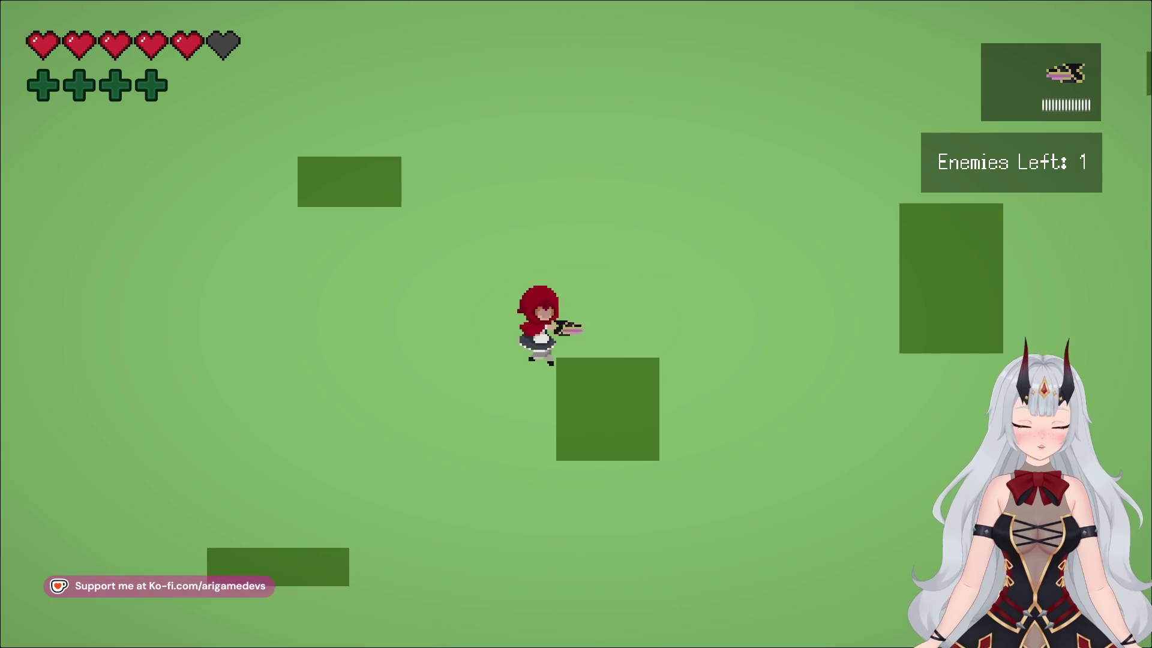
pyautogui.press('a')
pyautogui.press('d')
pyautogui.press('a')
pyautogui.press('d')
pyautogui.press('a')
pyautogui.press('space')
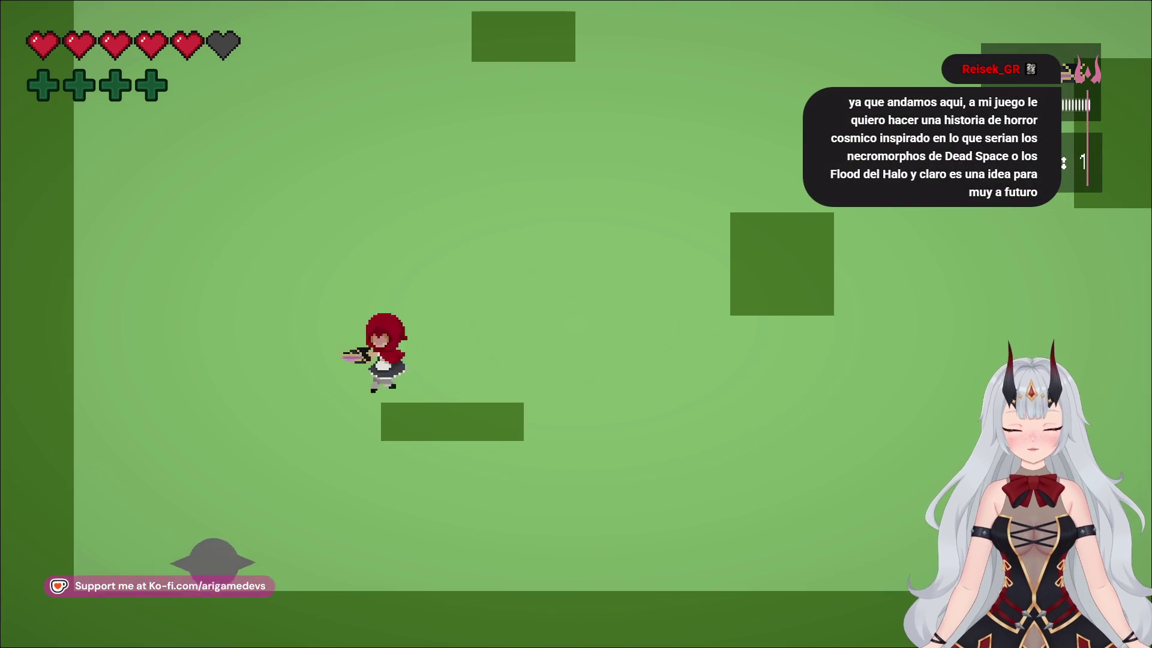
# Run left and right past the platforms, attacking the nearby enemy while dropping down
pyautogui.press('d')
pyautogui.press('a')
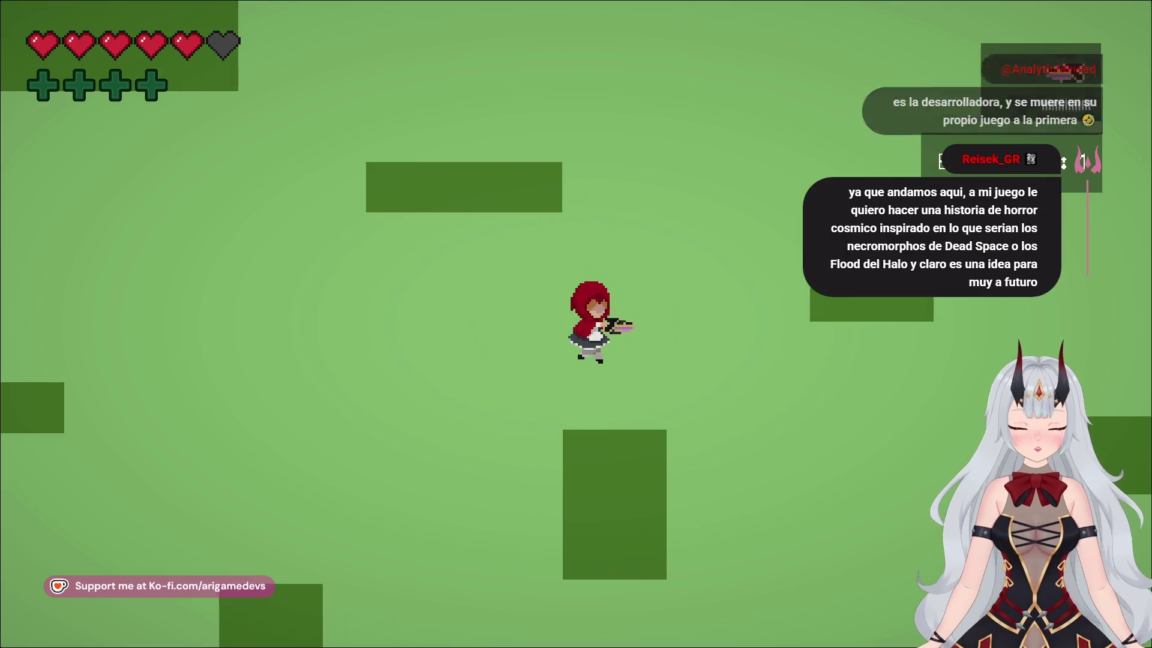
pyautogui.press('d')
pyautogui.press('a')
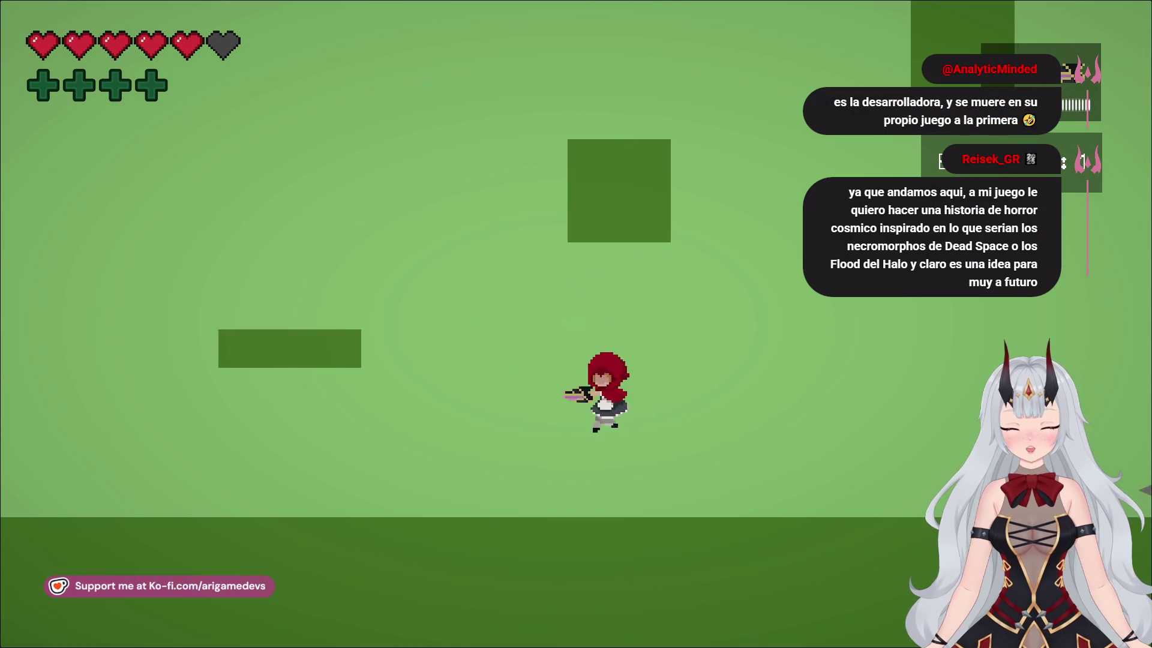
pyautogui.press('d')
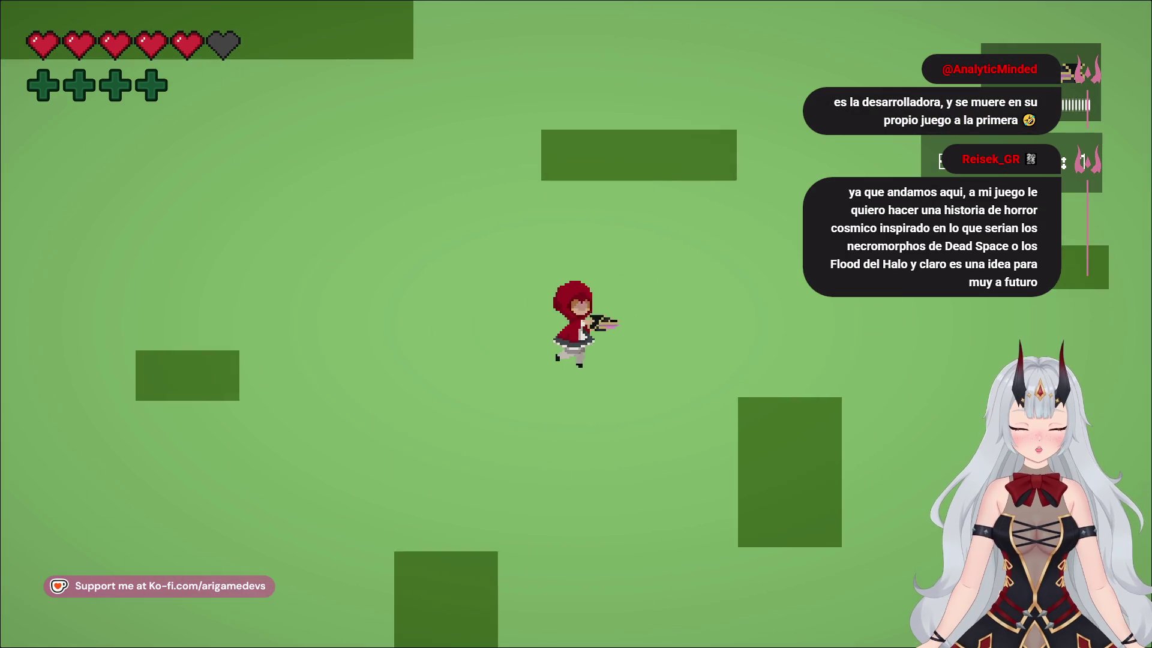
pyautogui.press('d')
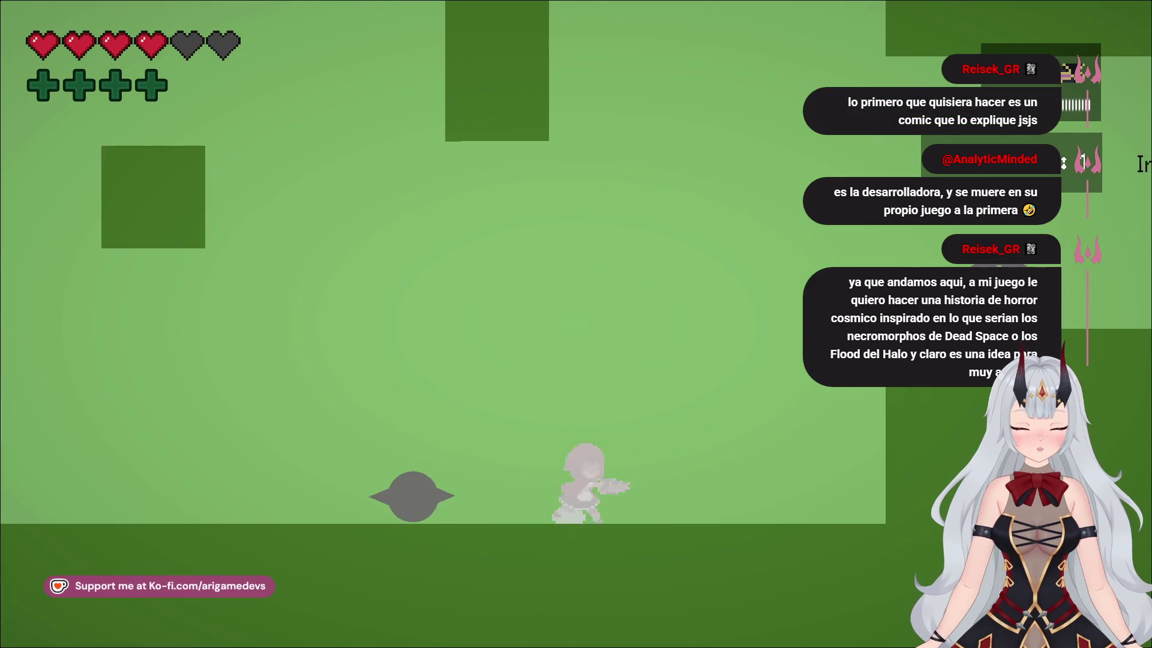
pyautogui.press('d')
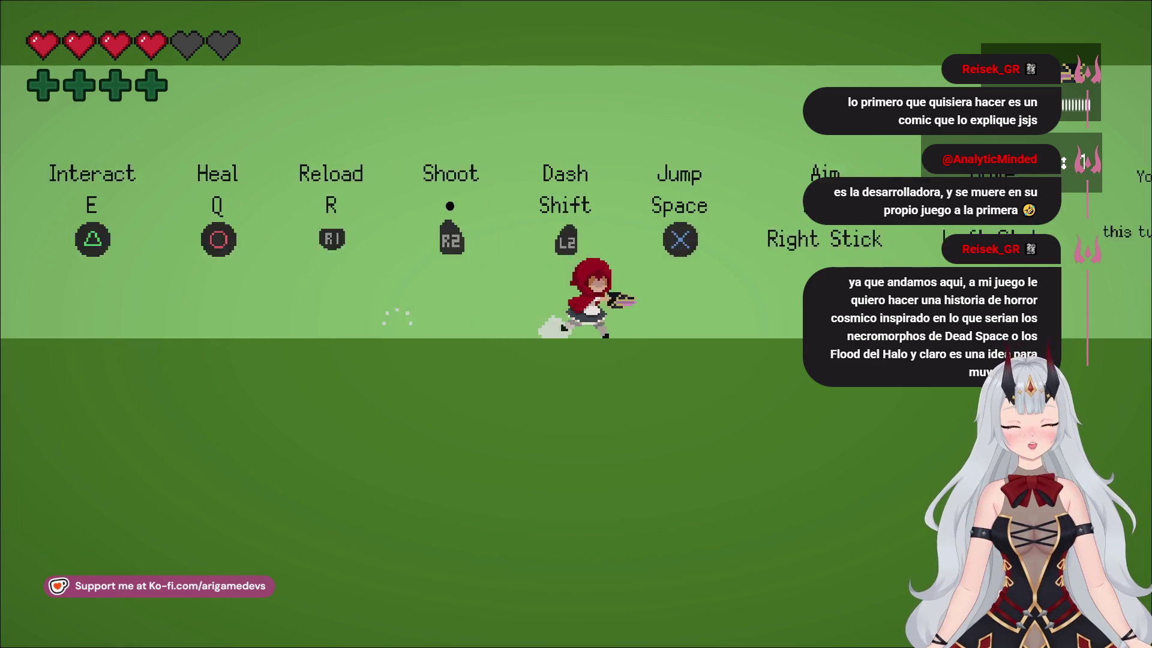
# Jump onto the higher ground and keep jumping while running right into a new area
pyautogui.press('a')
pyautogui.press('space')
pyautogui.press('d')
pyautogui.press('a')
pyautogui.press('space')
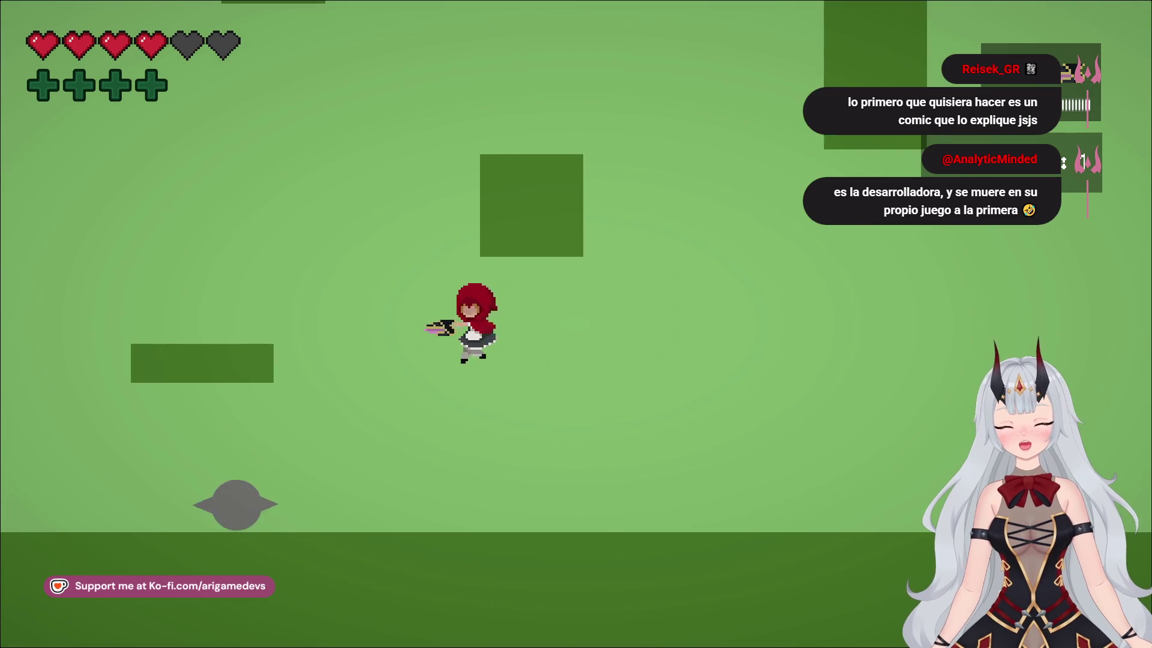
pyautogui.press('d')
pyautogui.press('space')
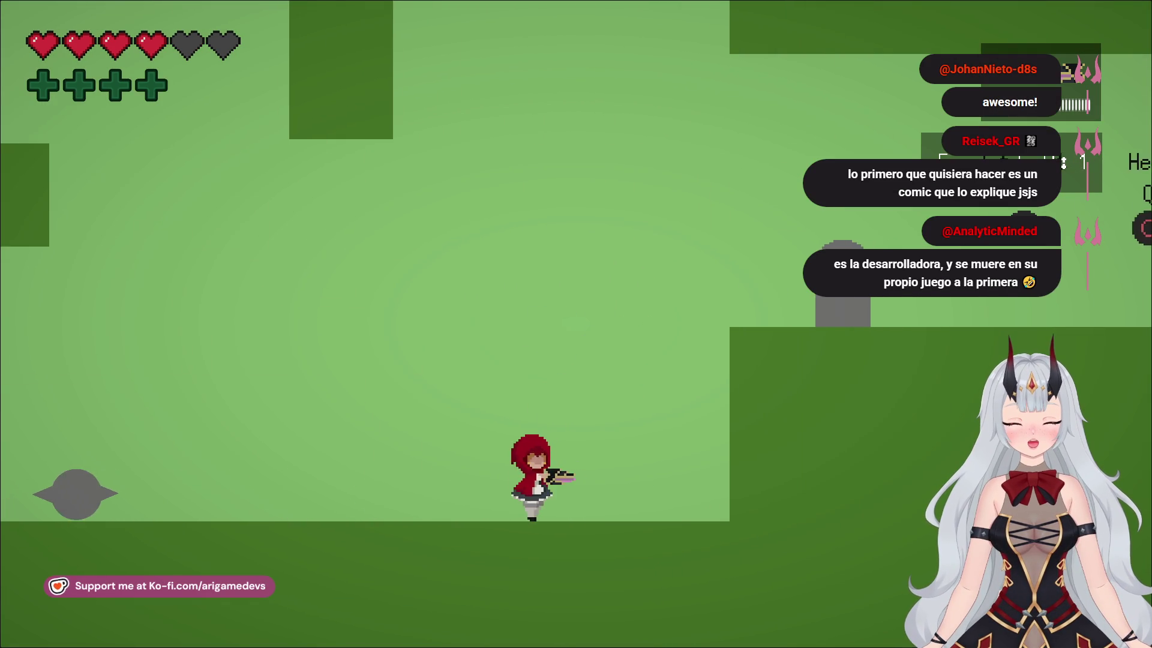
pyautogui.press('a')
pyautogui.press('space')
# Jump up through the level onto the raised platform past the gravestone, then Alt+Tab away briefly
pyautogui.press('d')
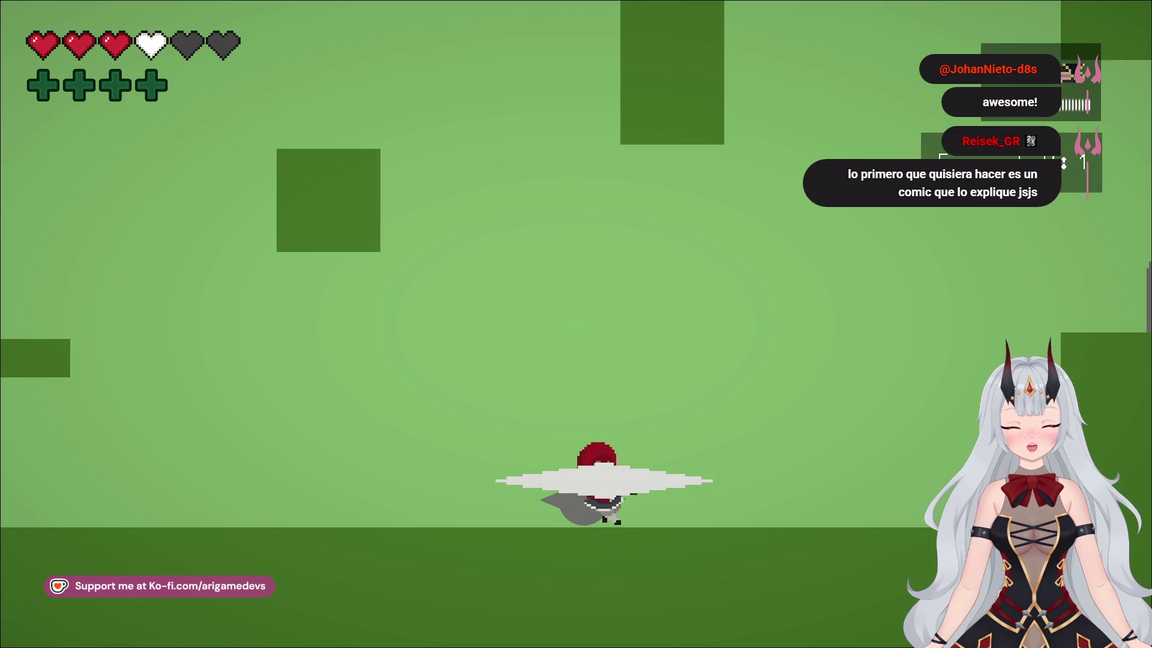
pyautogui.press('space')
pyautogui.press('d')
pyautogui.press('space')
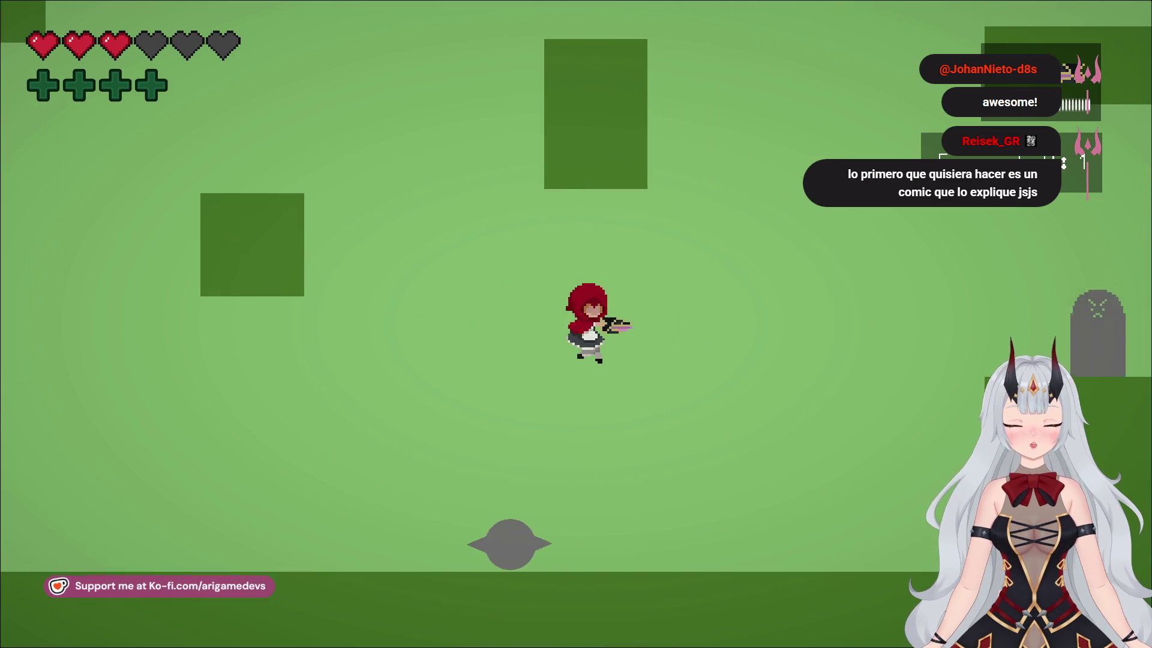
pyautogui.press('a')
pyautogui.press('space')
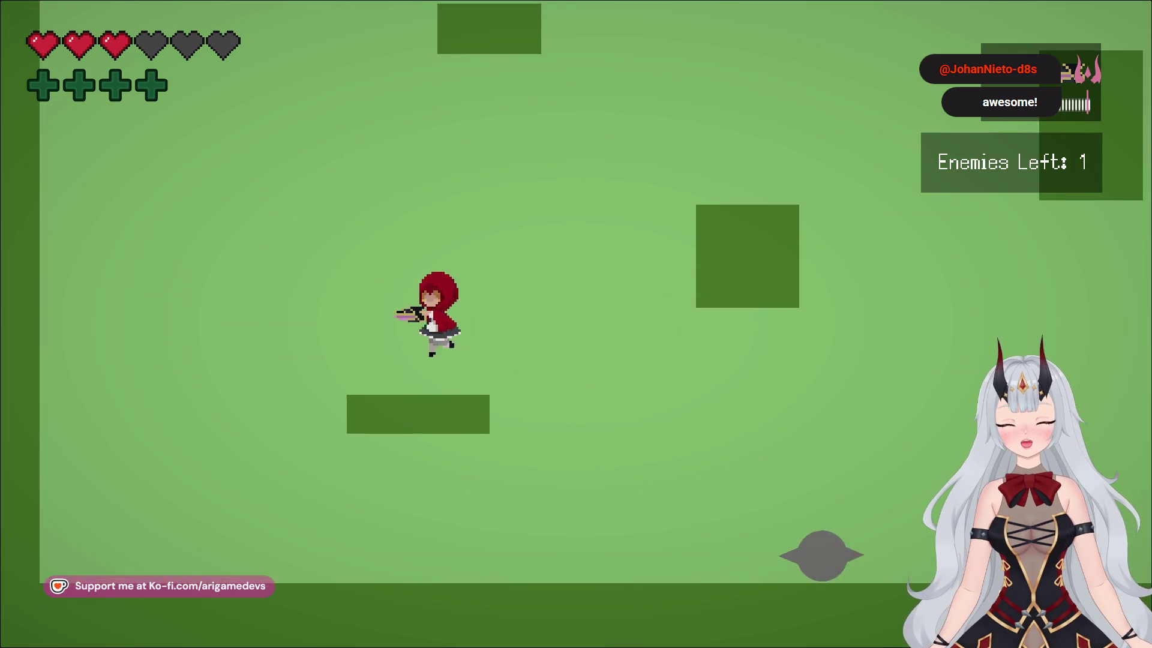
pyautogui.press('d')
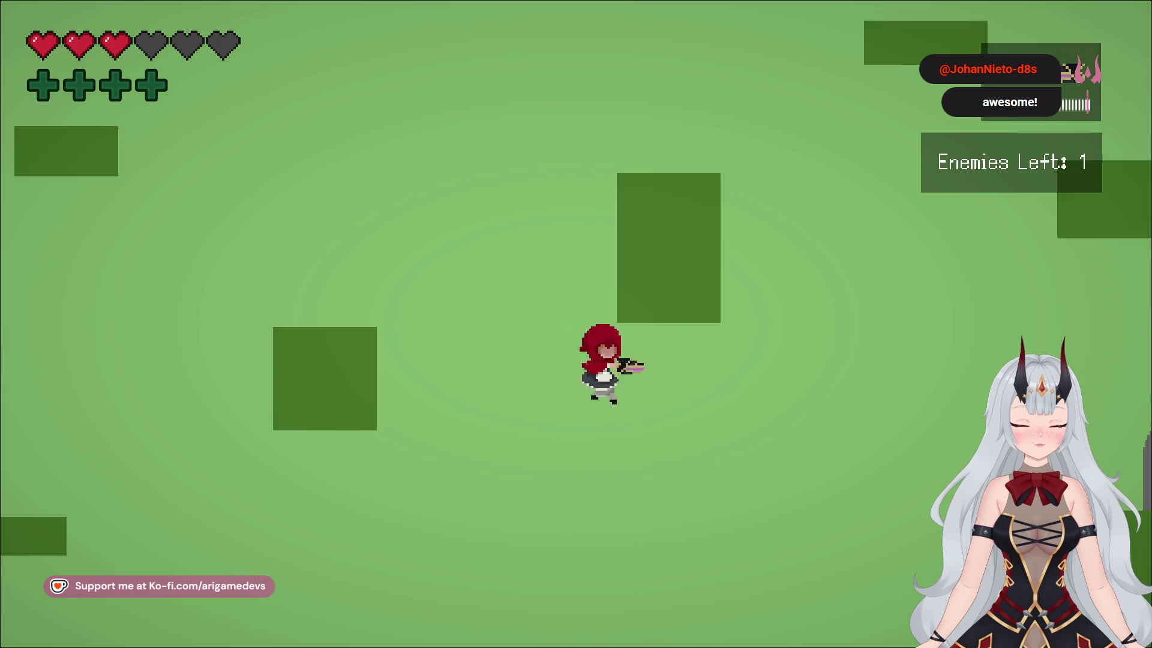
pyautogui.press('d')
pyautogui.hotkey('alt', 'Tab')
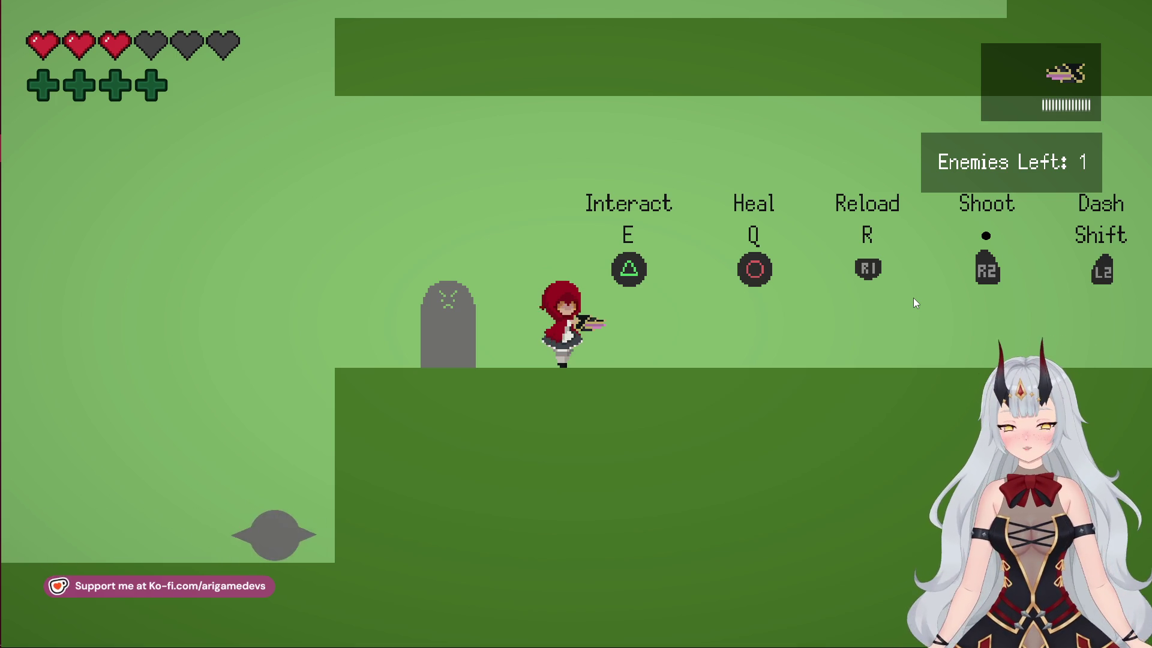
# Back in fullscreen, drop to the lower floor and chase down the last enemy until Enemies Left shows 0
pyautogui.hotkey('alt', 'Tab')
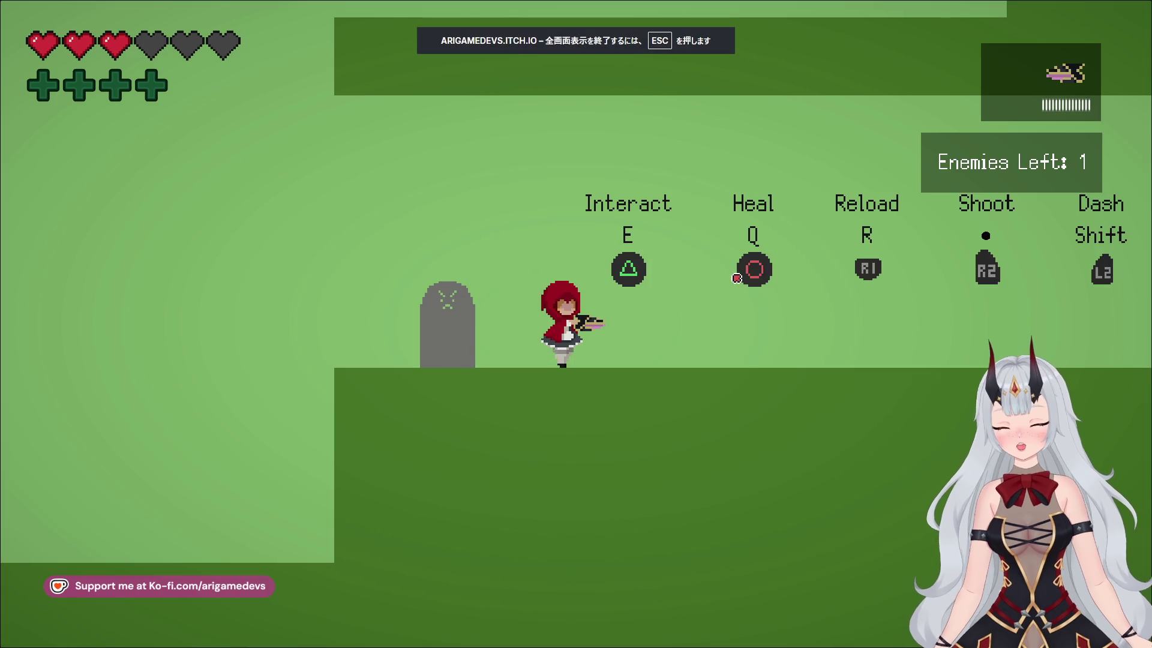
pyautogui.press('a')
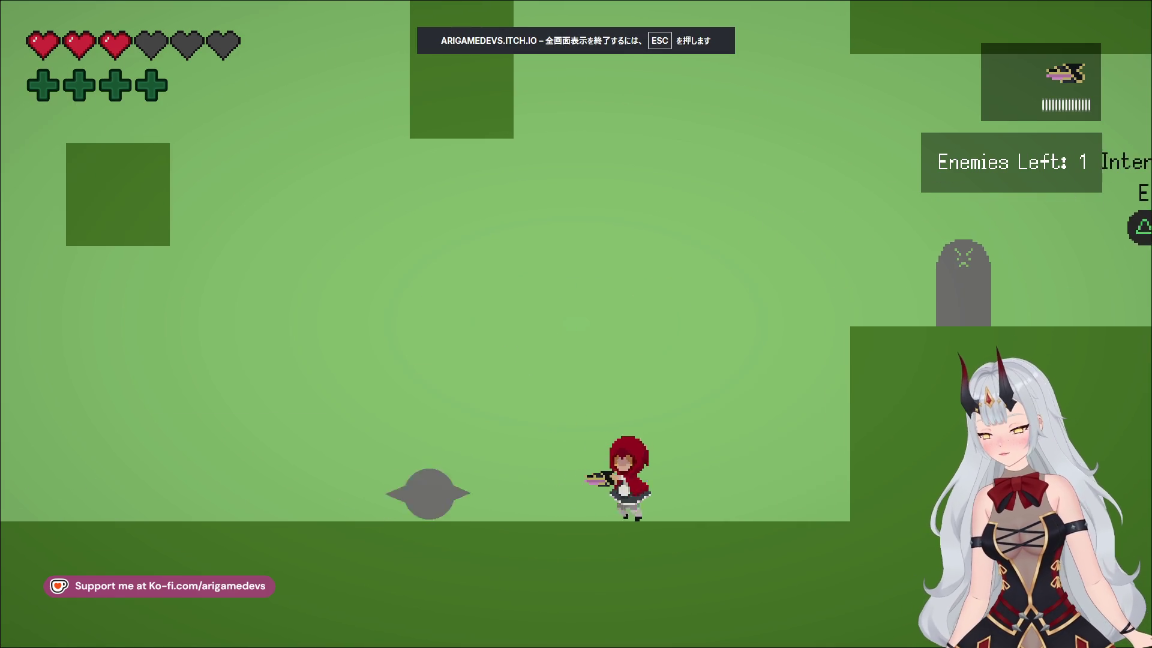
pyautogui.press('d')
pyautogui.press('space')
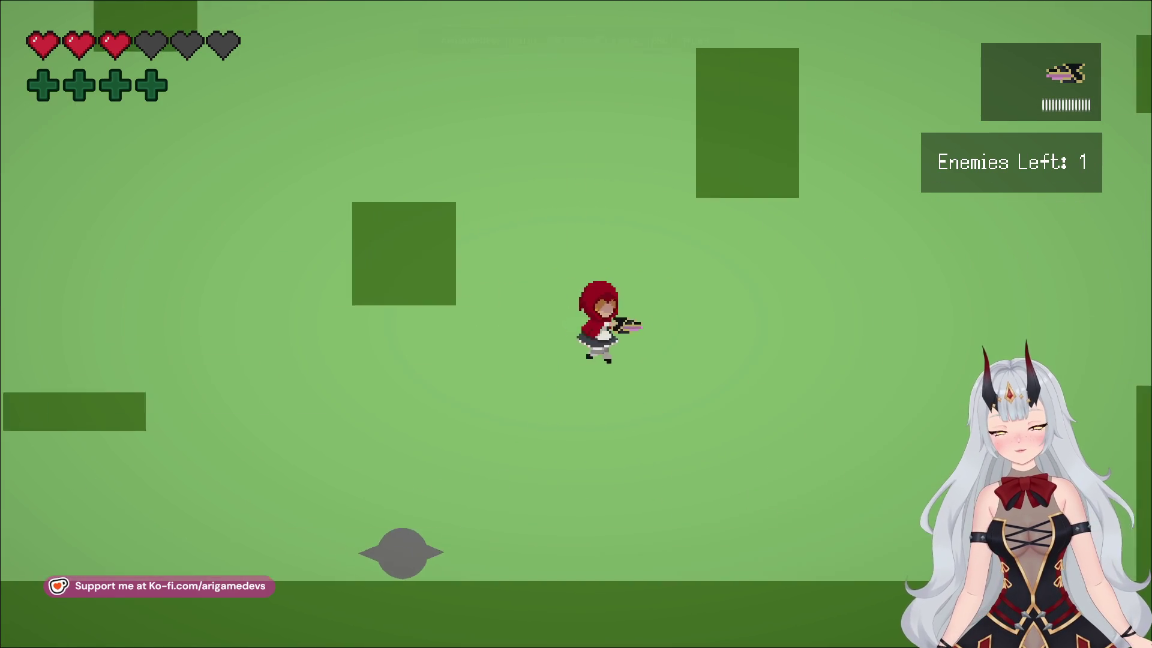
pyautogui.press('a')
pyautogui.press('a')
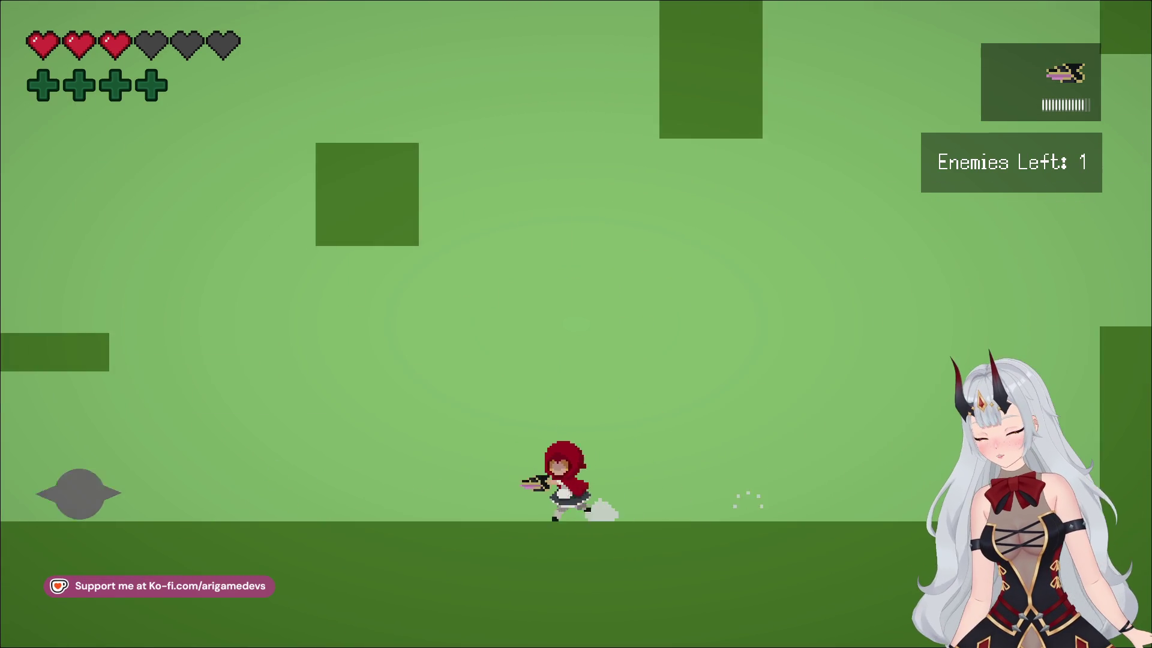
pyautogui.press('a')
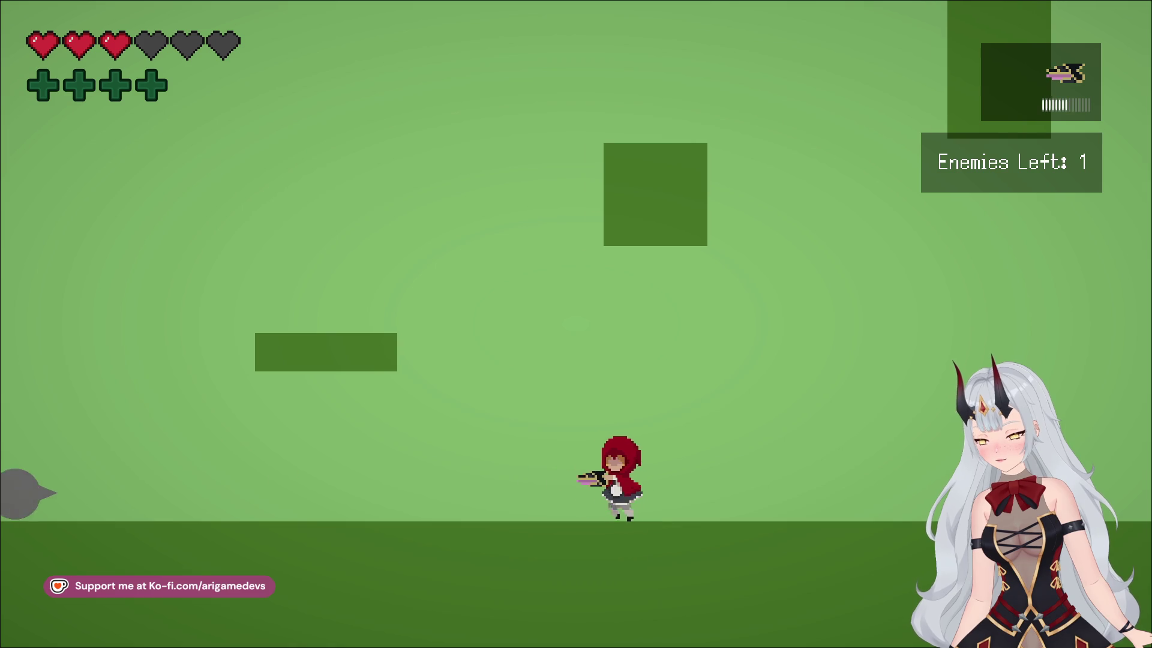
pyautogui.press('a')
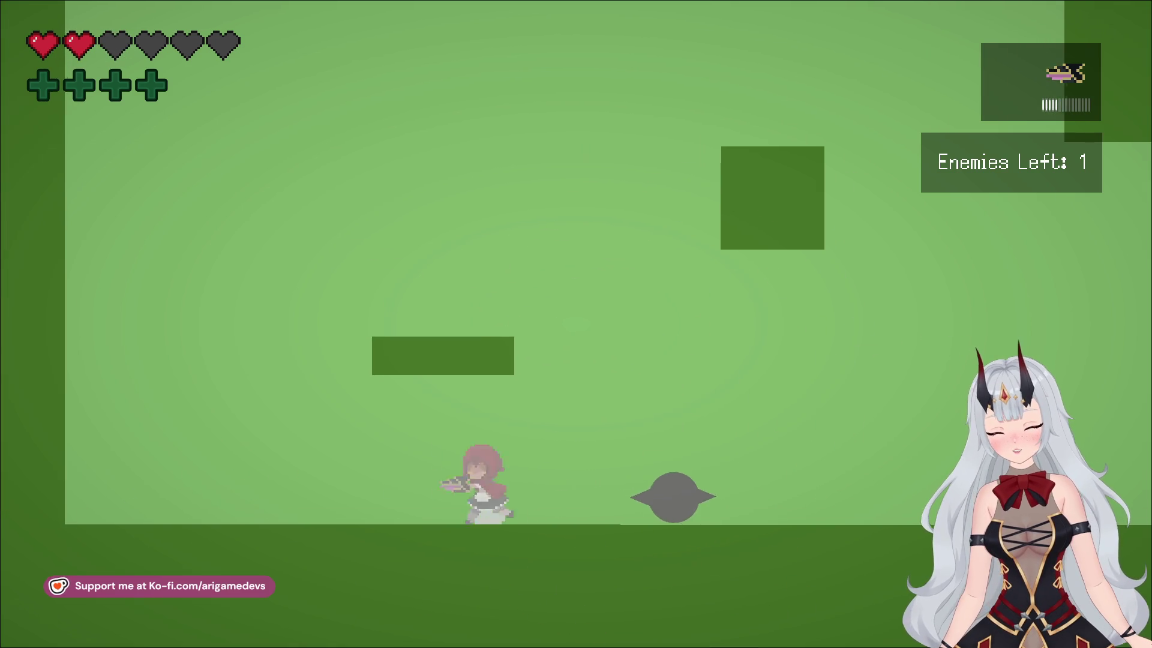
pyautogui.press('d')
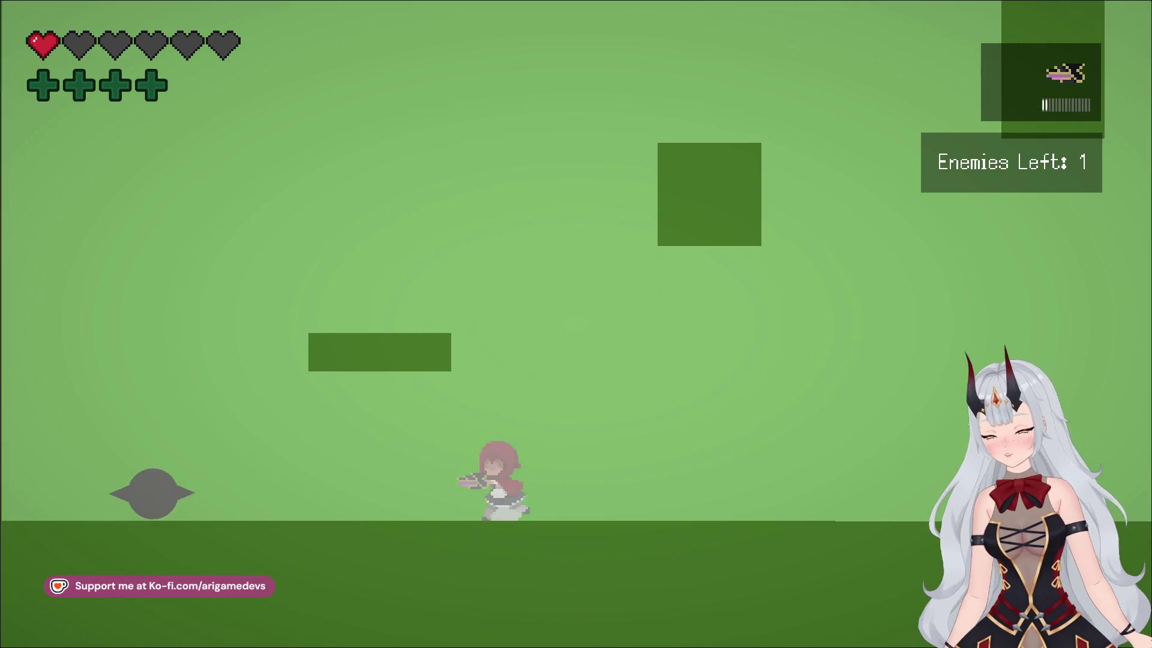
pyautogui.press('space')
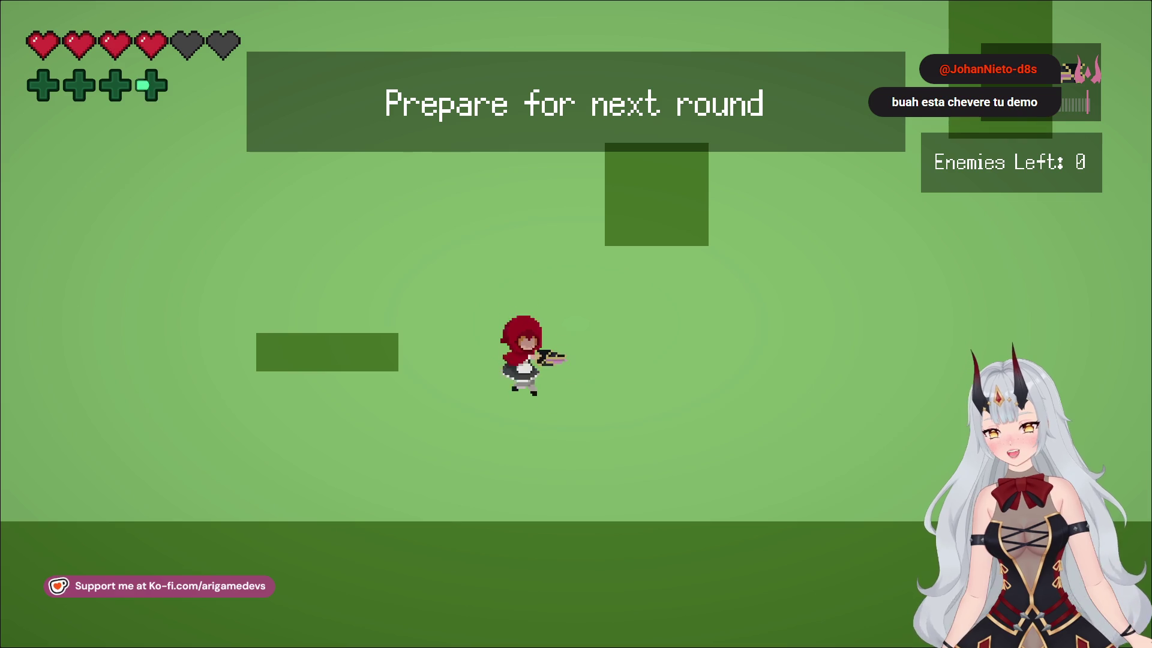
# Run right onto the higher platform past the tombstone, then head left and reload with R
pyautogui.press('d')
pyautogui.press('a')
pyautogui.press('d')
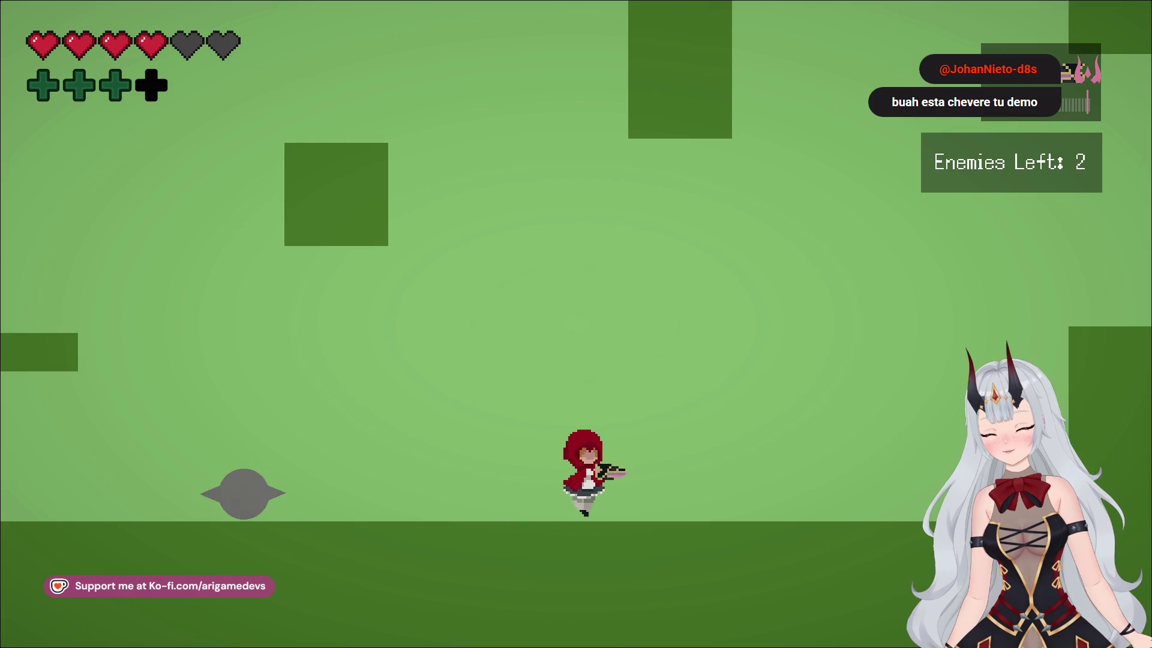
pyautogui.press('space')
pyautogui.press('d')
pyautogui.press('a')
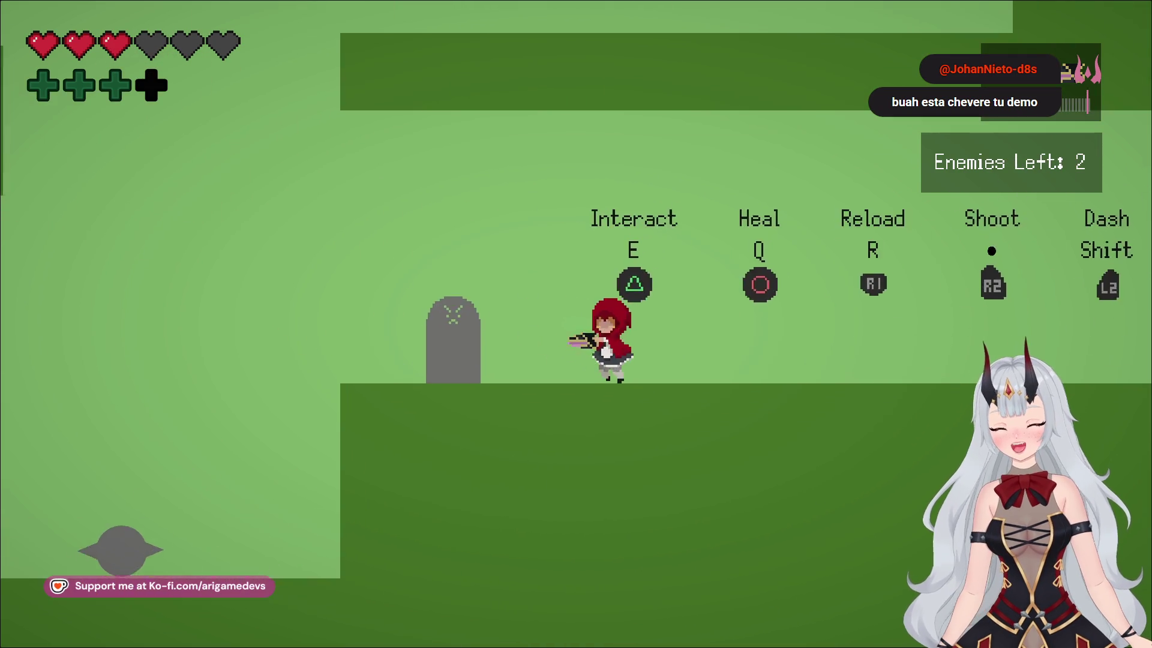
pyautogui.press('a')
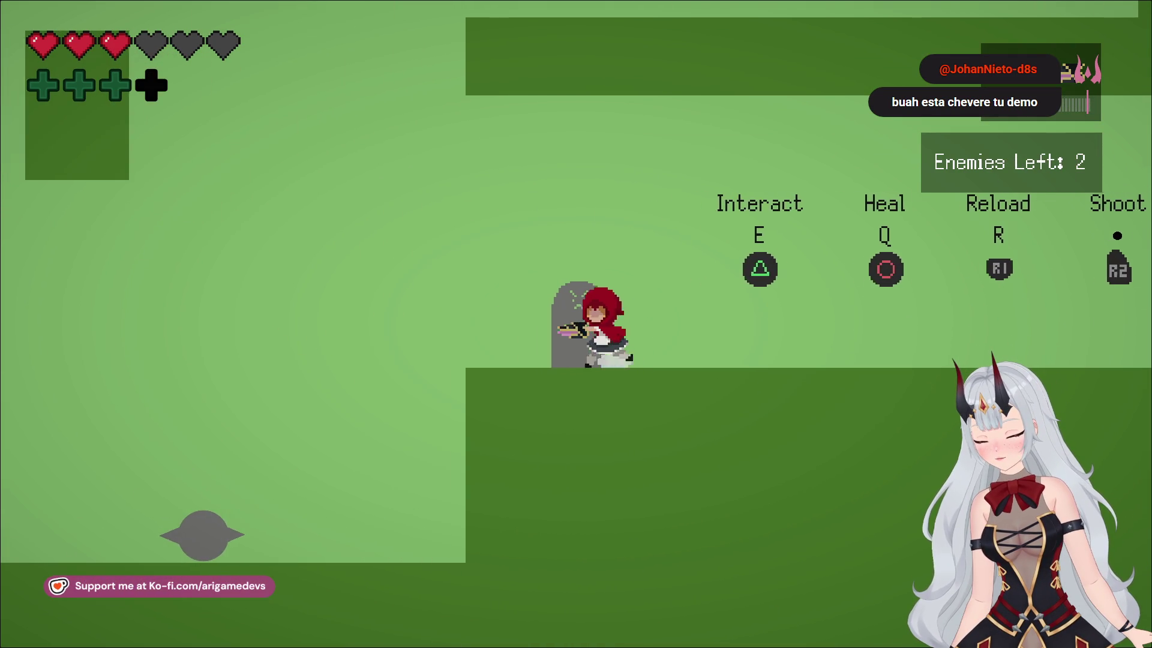
pyautogui.press('r')
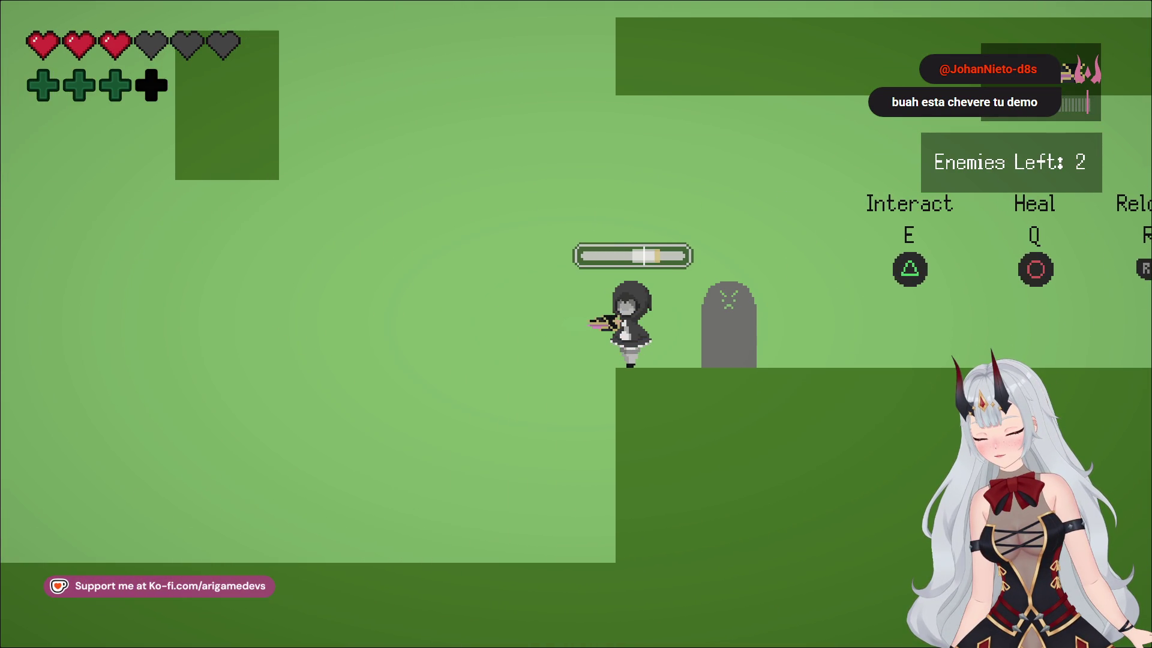
# Jump around the floating blocks dodging the grey enemy, then turn right to finish off the remaining enemies
pyautogui.press('space')
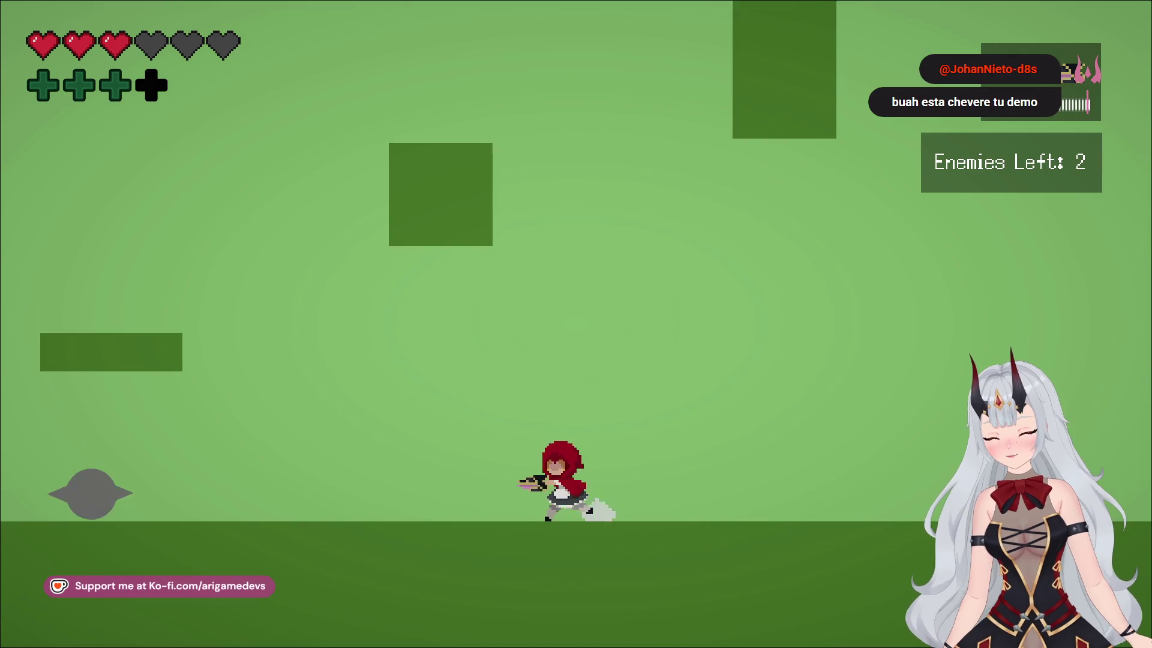
pyautogui.press('a')
pyautogui.press('space')
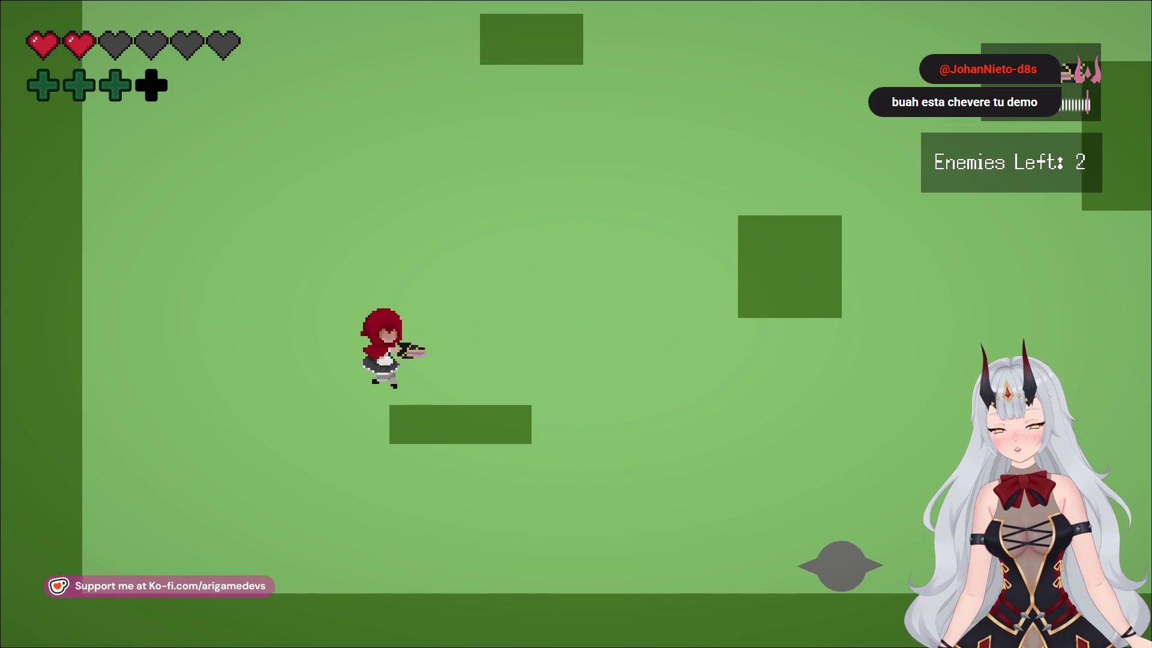
pyautogui.press('d')
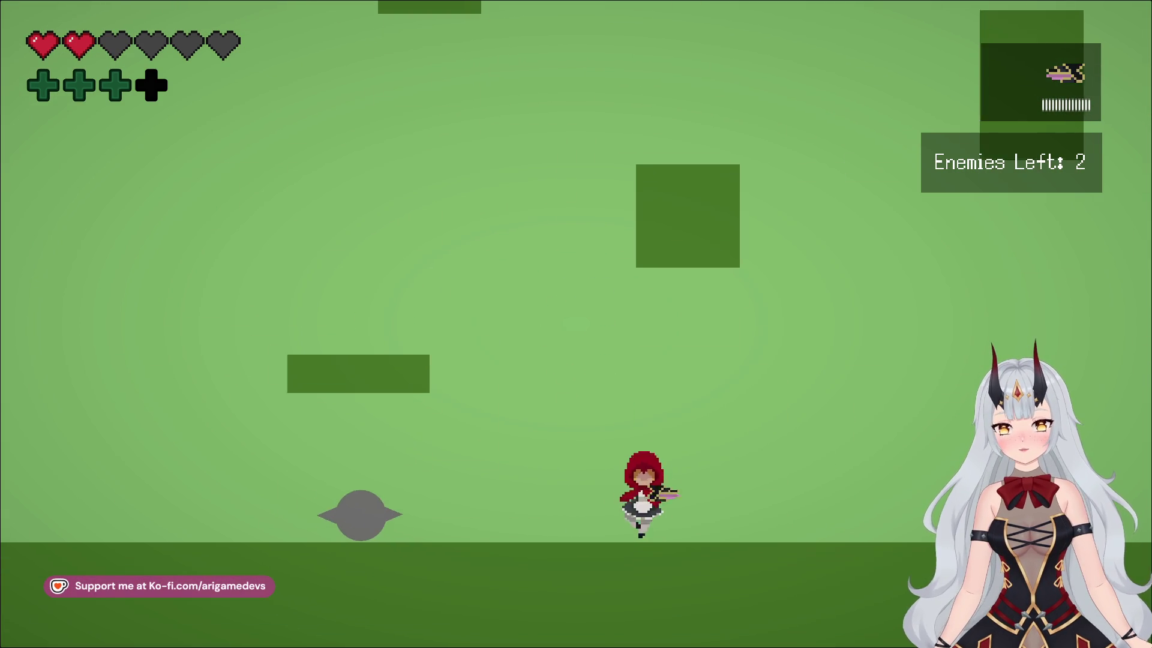
pyautogui.press('a')
pyautogui.press('space')
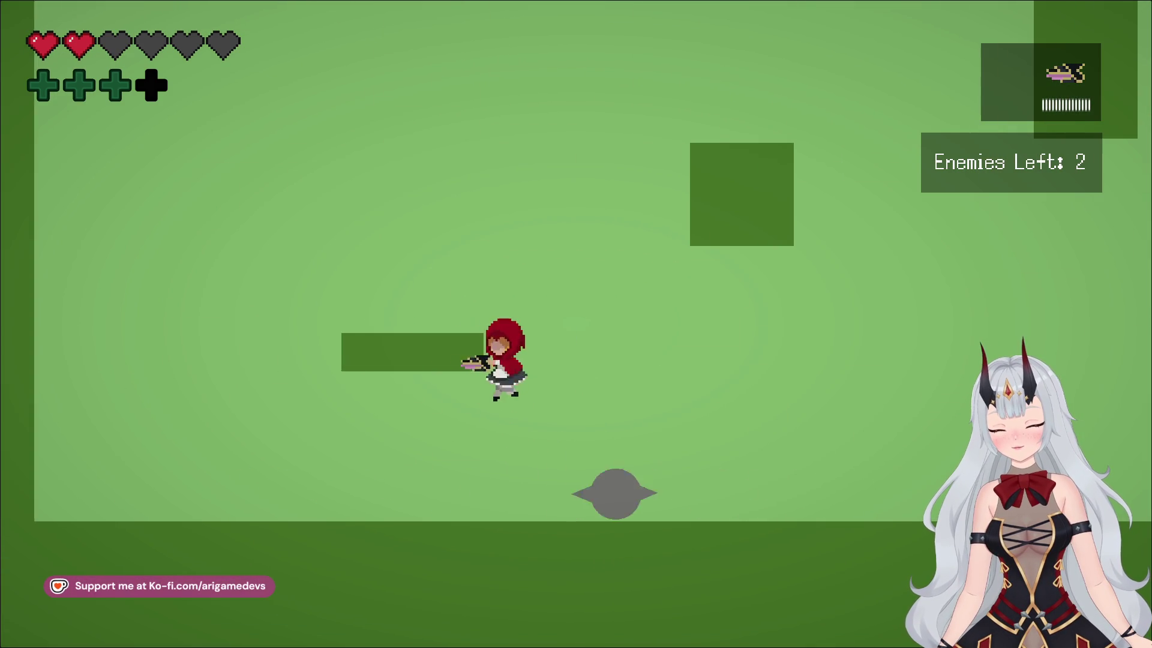
pyautogui.press('space')
pyautogui.press('a')
pyautogui.press('space')
pyautogui.press('d')
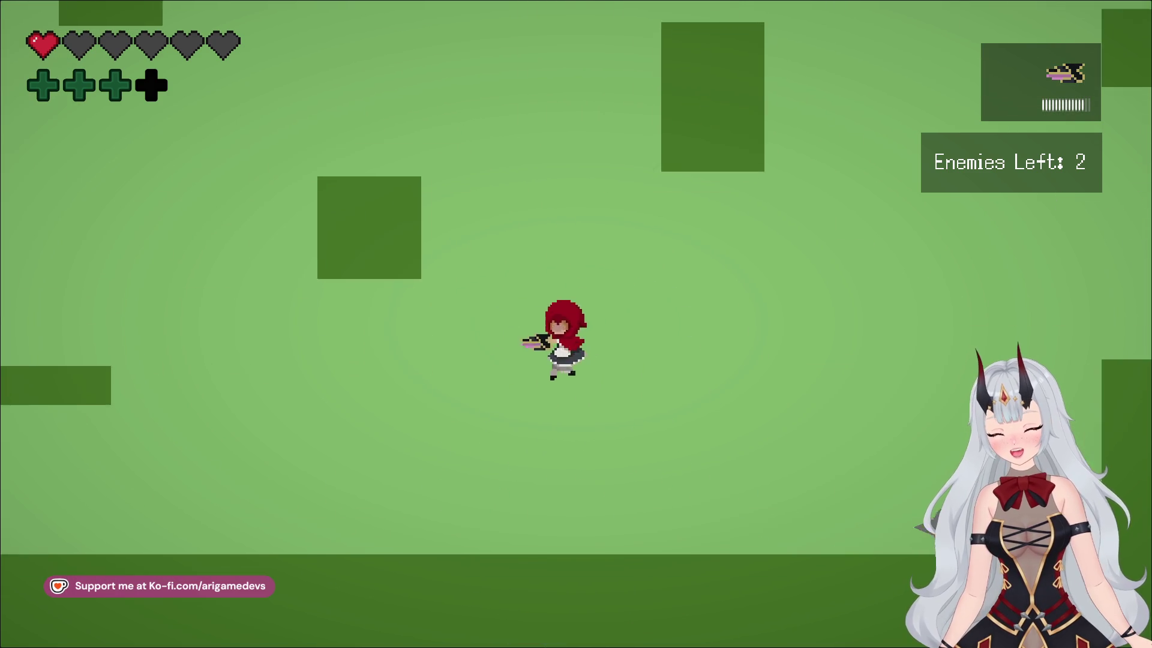
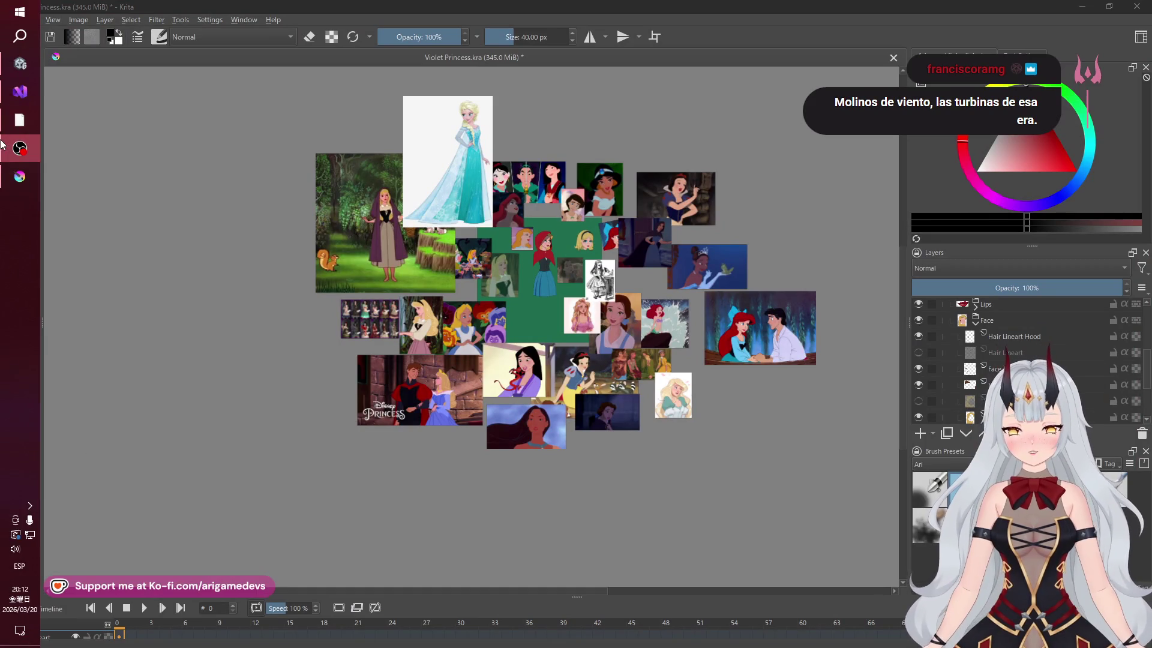
# Bring Krita to the front and hide the reference images from the View menu
pyautogui.moveTo(12, 190)
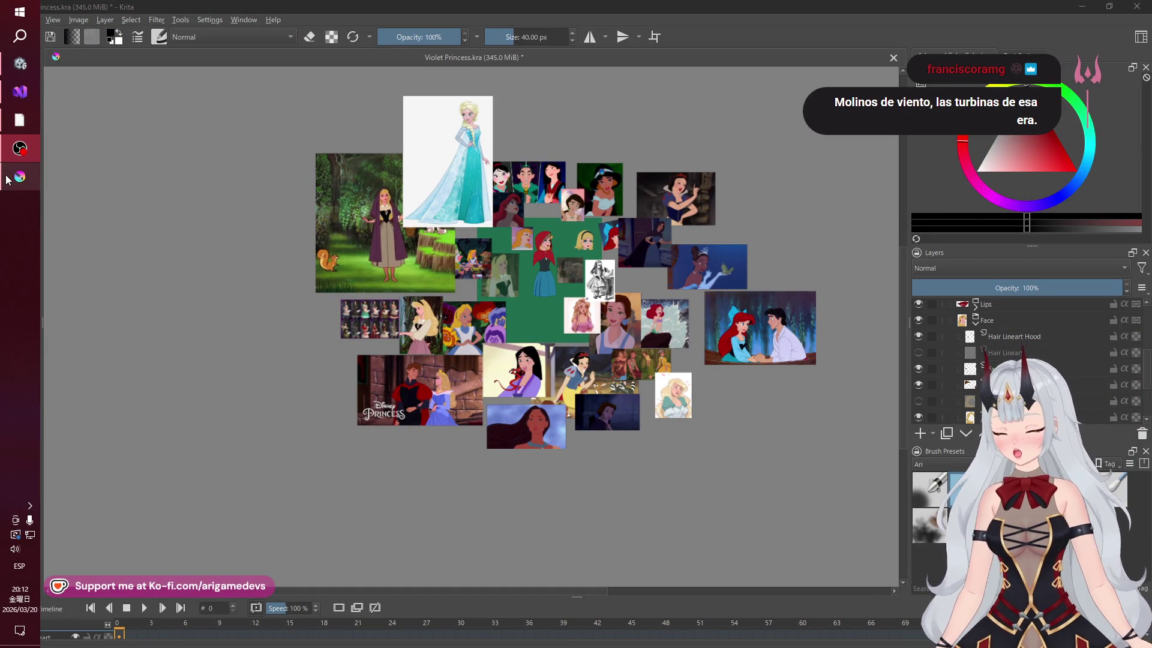
pyautogui.click(20, 176)
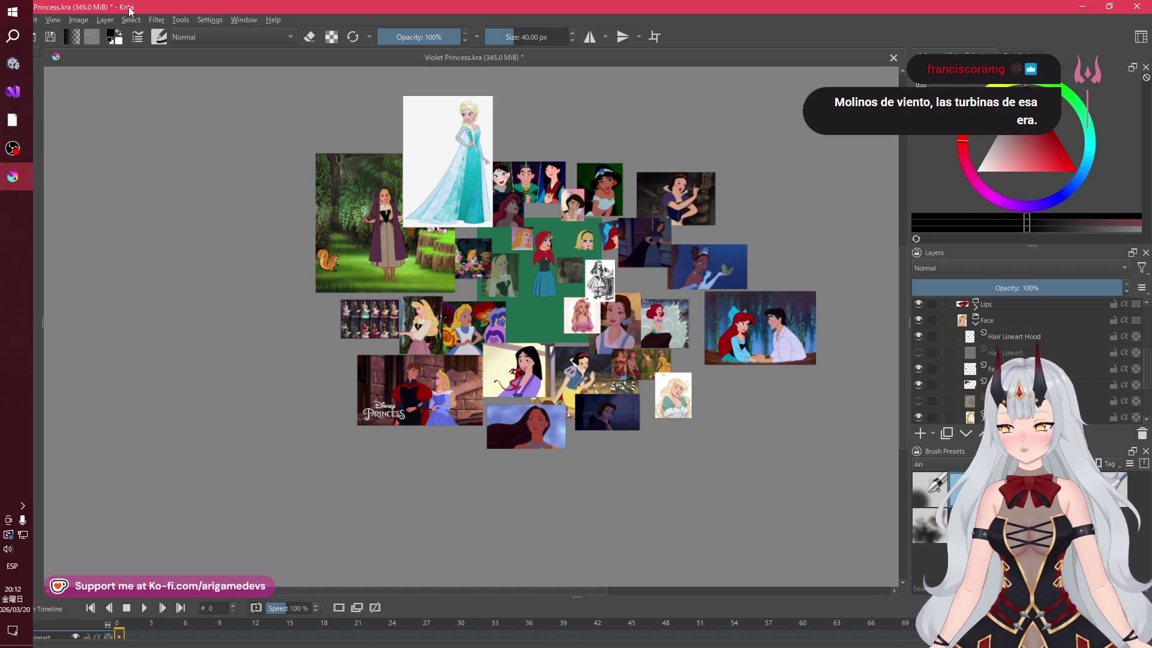
pyautogui.click(54, 22)
pyautogui.click(103, 317)
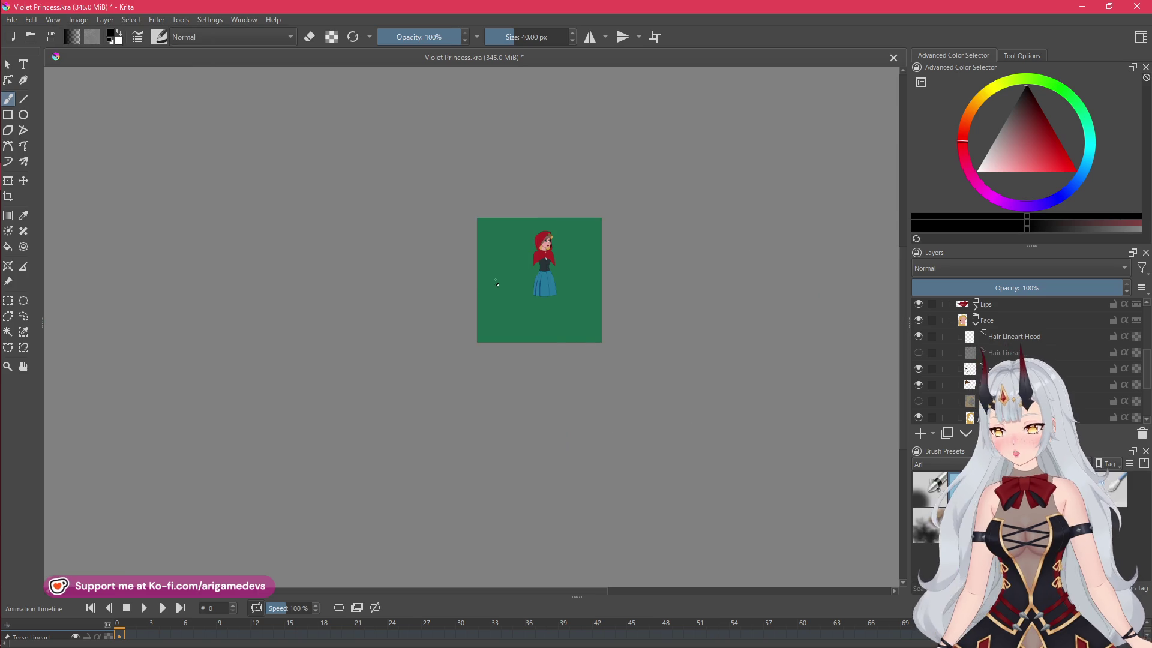
# Make the Cape layer visible again, then switch to the Grimmheart game prototype
pyautogui.scroll(10, 501, 232)
pyautogui.scroll(-3, 501, 233)
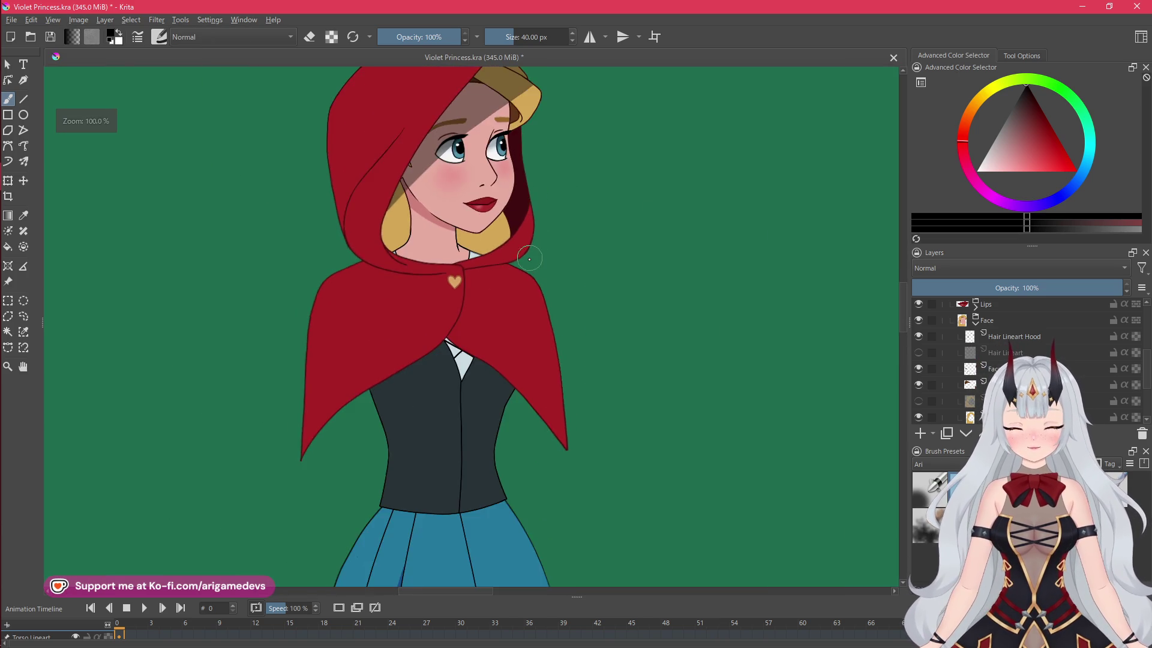
pyautogui.scroll(-1, 1040, 339)
pyautogui.scroll(-1, 1040, 340)
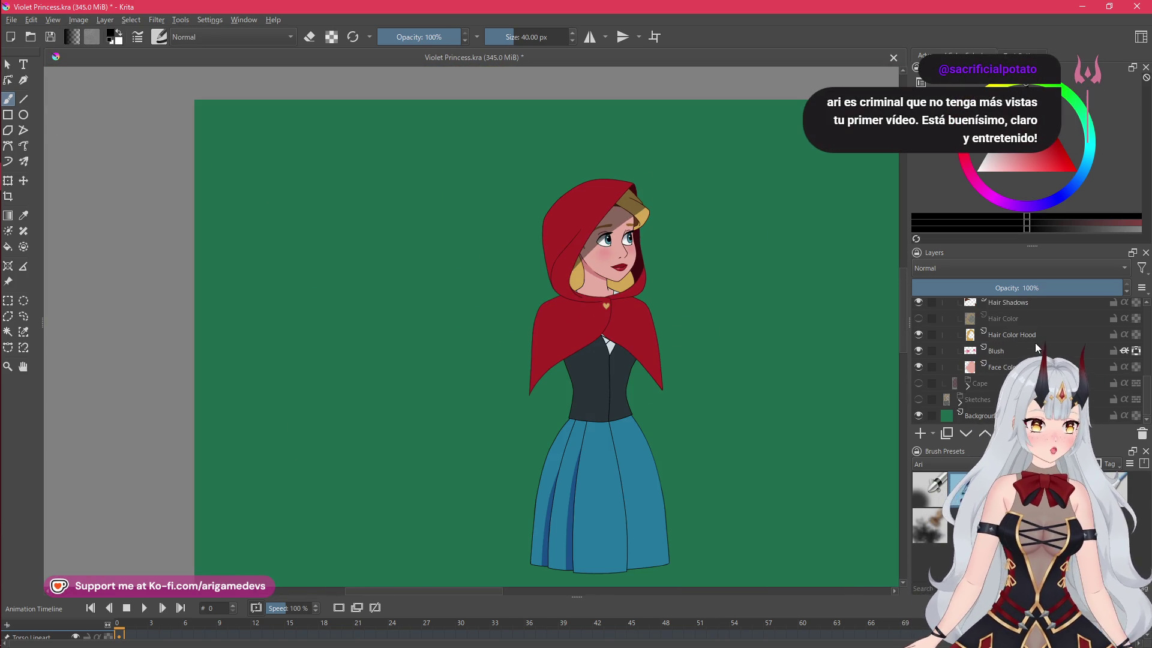
pyautogui.click(919, 383)
pyautogui.scroll(4, 642, 343)
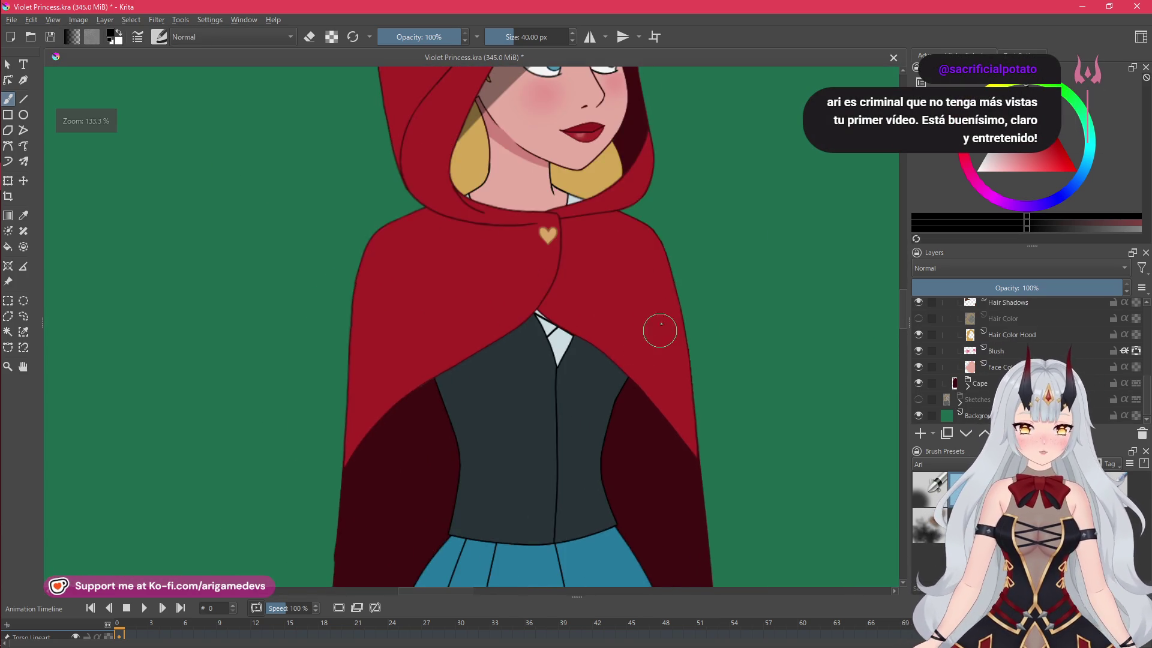
pyautogui.scroll(3, 651, 378)
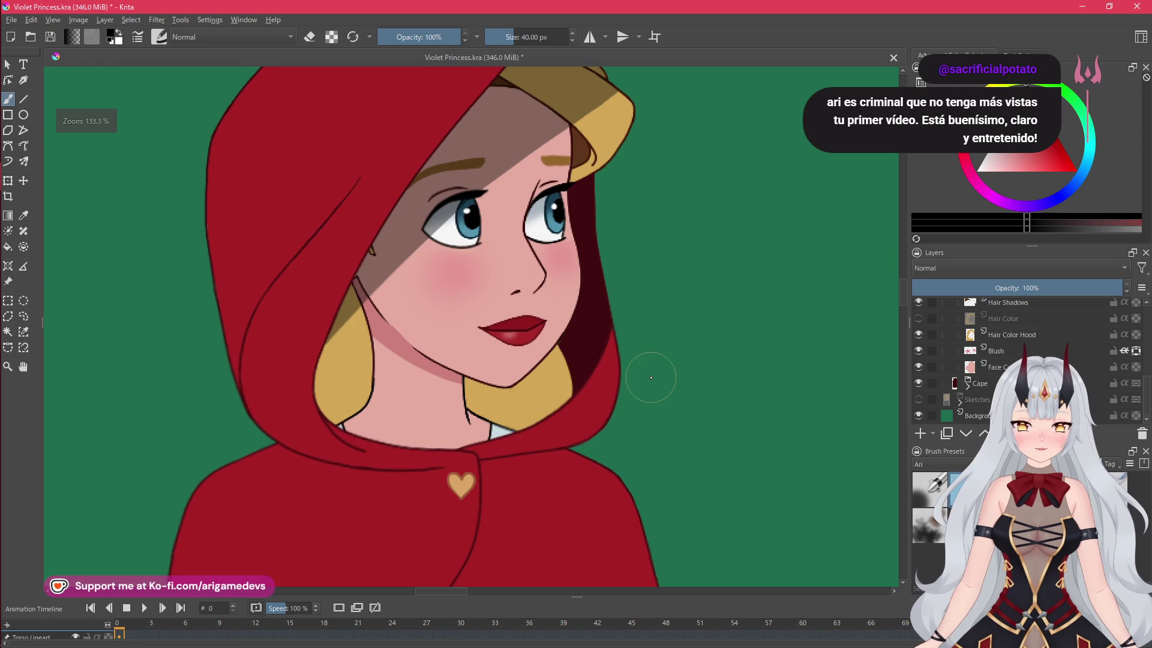
pyautogui.scroll(-2, 690, 363)
pyautogui.scroll(-1, 618, 342)
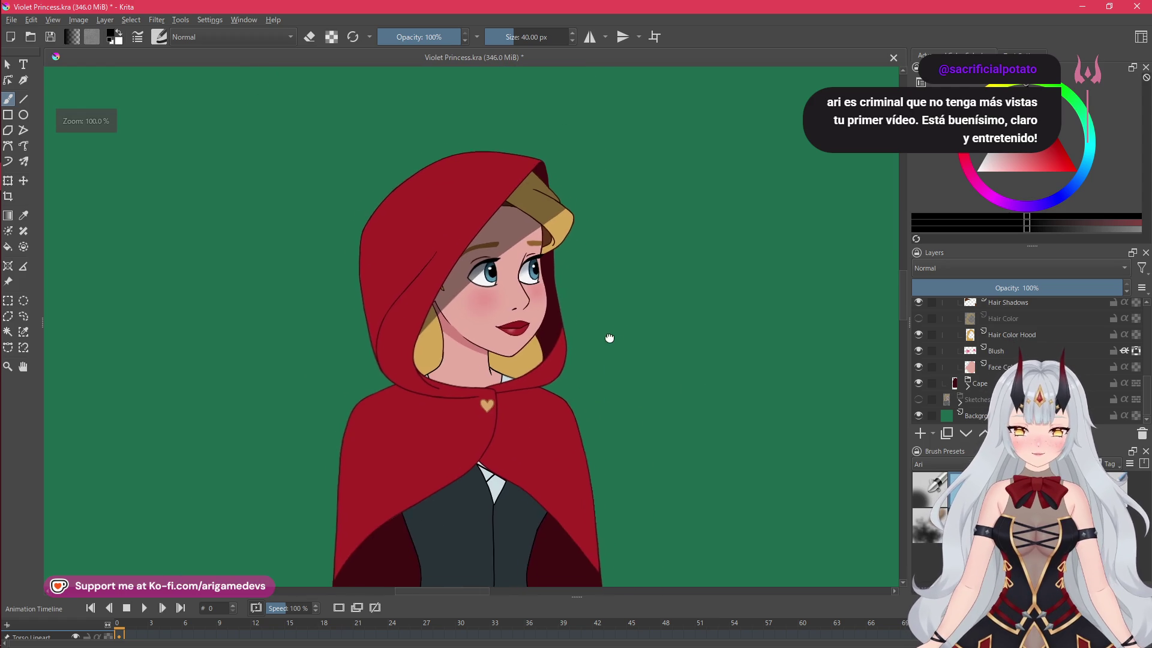
pyautogui.scroll(1, 606, 331)
pyautogui.scroll(-1, 636, 317)
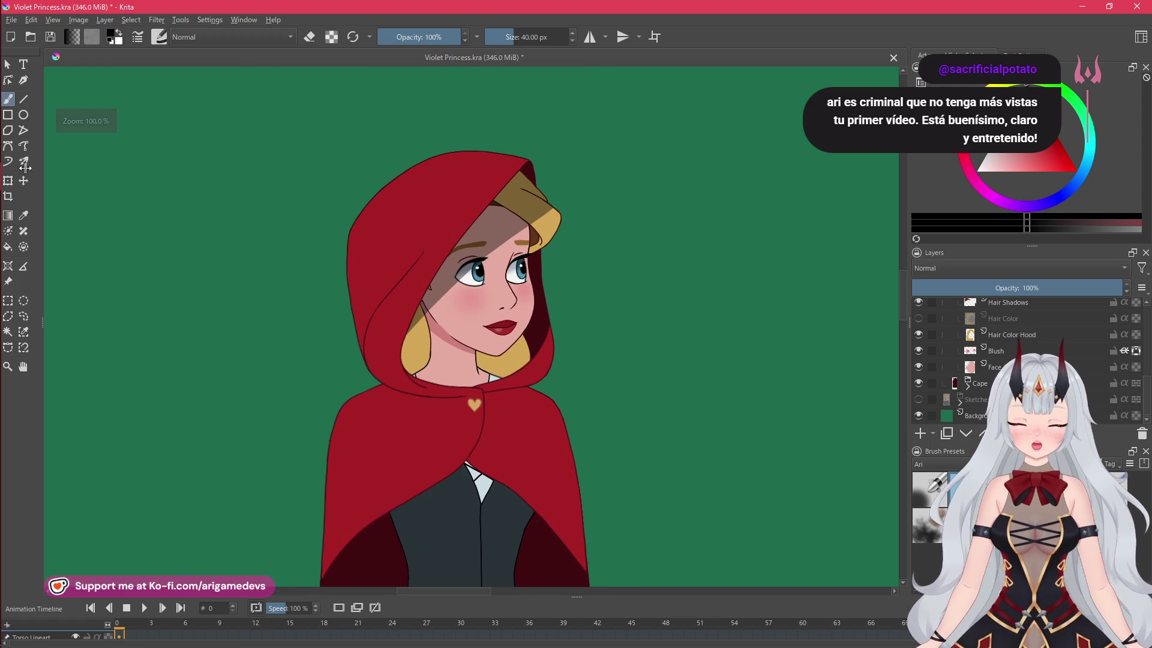
pyautogui.moveTo(3, 150)
pyautogui.click(7, 88)
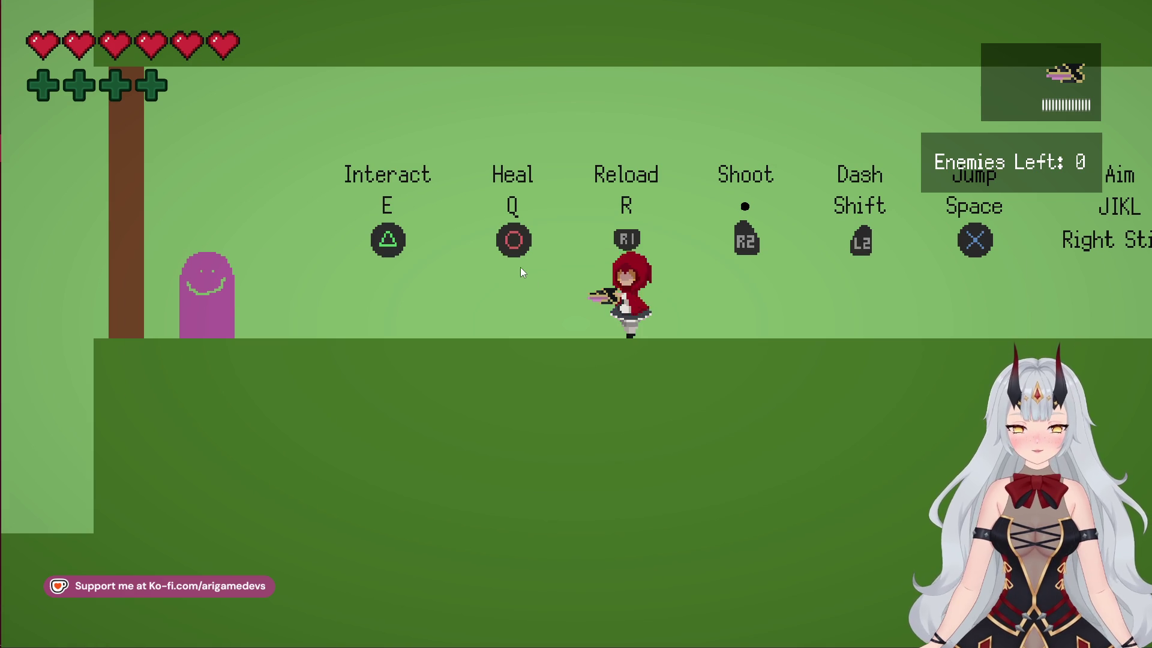
pyautogui.hotkey('alt', 'Tab')
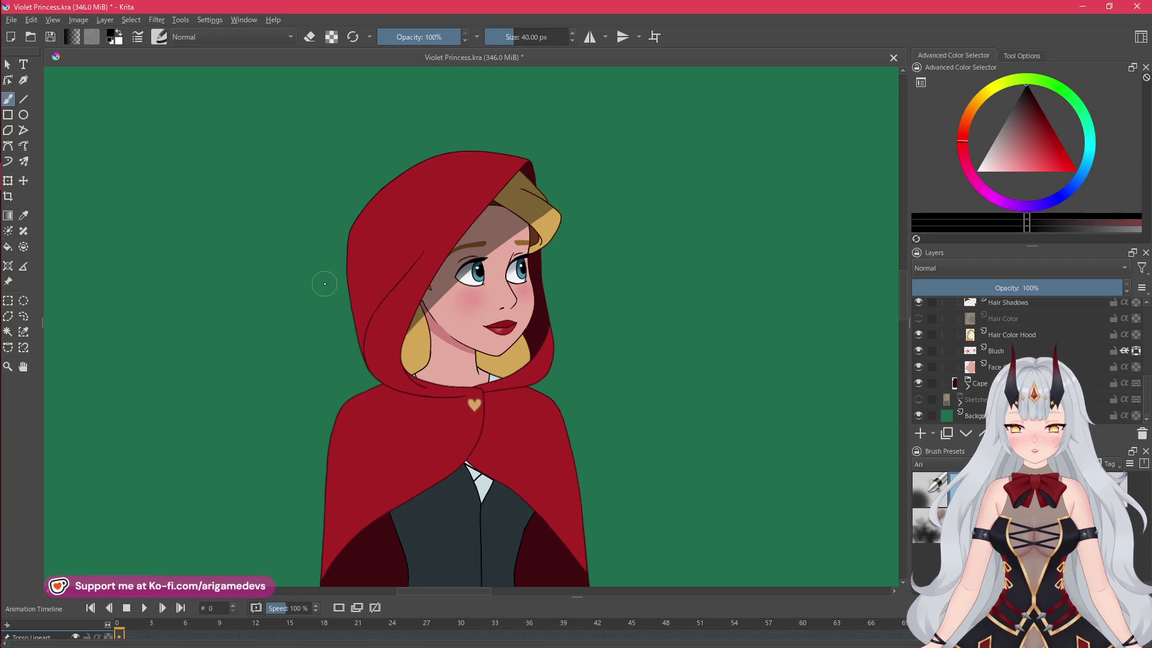
pyautogui.moveTo(767, 322)
pyautogui.mouseDown()
pyautogui.moveTo(640, 297)
pyautogui.moveTo(751, 300)
pyautogui.moveTo(689, 293)
pyautogui.mouseUp()
pyautogui.scroll(4, 597, 296)
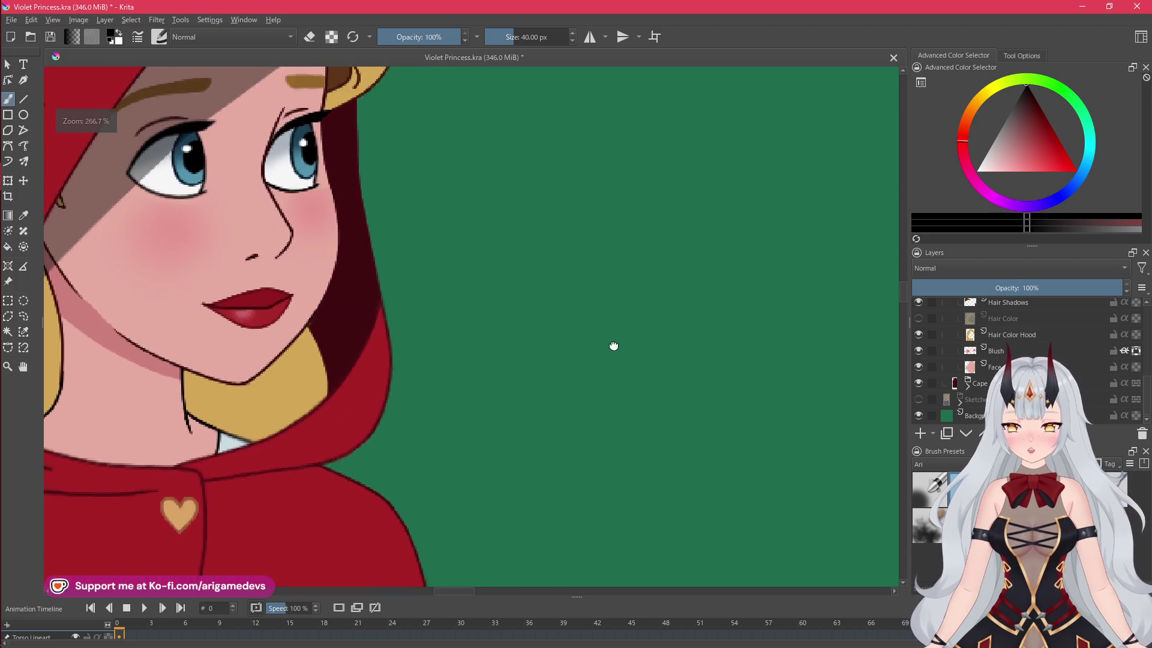
pyautogui.scroll(-4, 636, 351)
pyautogui.moveTo(668, 353); pyautogui.dragTo(674, 347)
pyautogui.scroll(6, 514, 381)
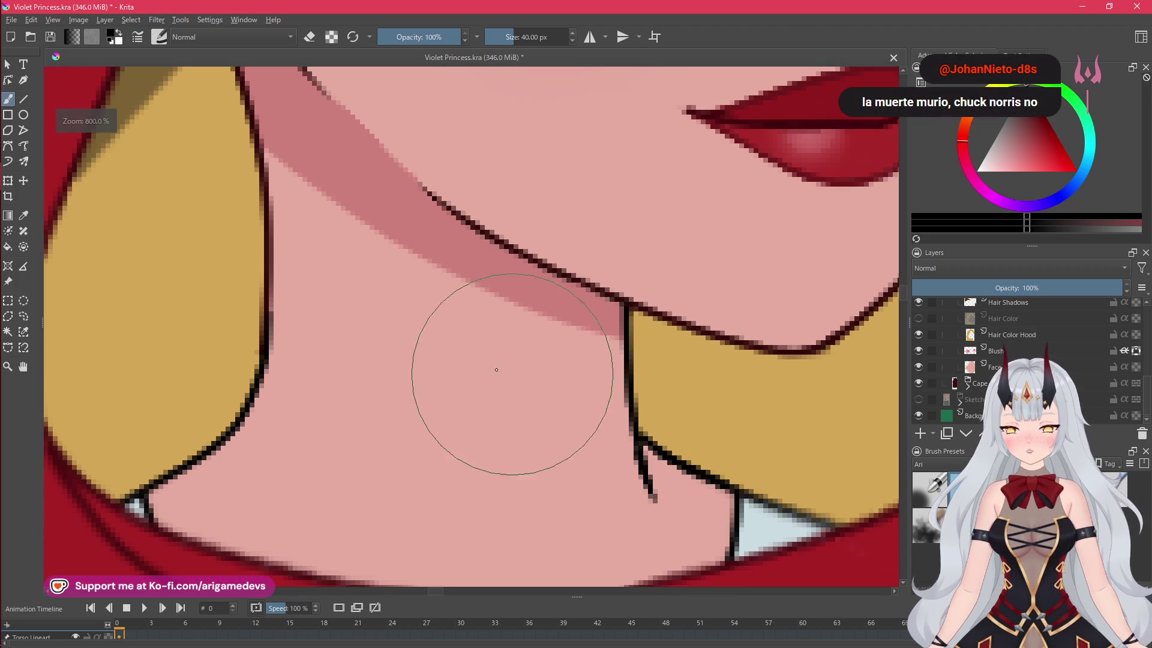
pyautogui.scroll(-4, 625, 404)
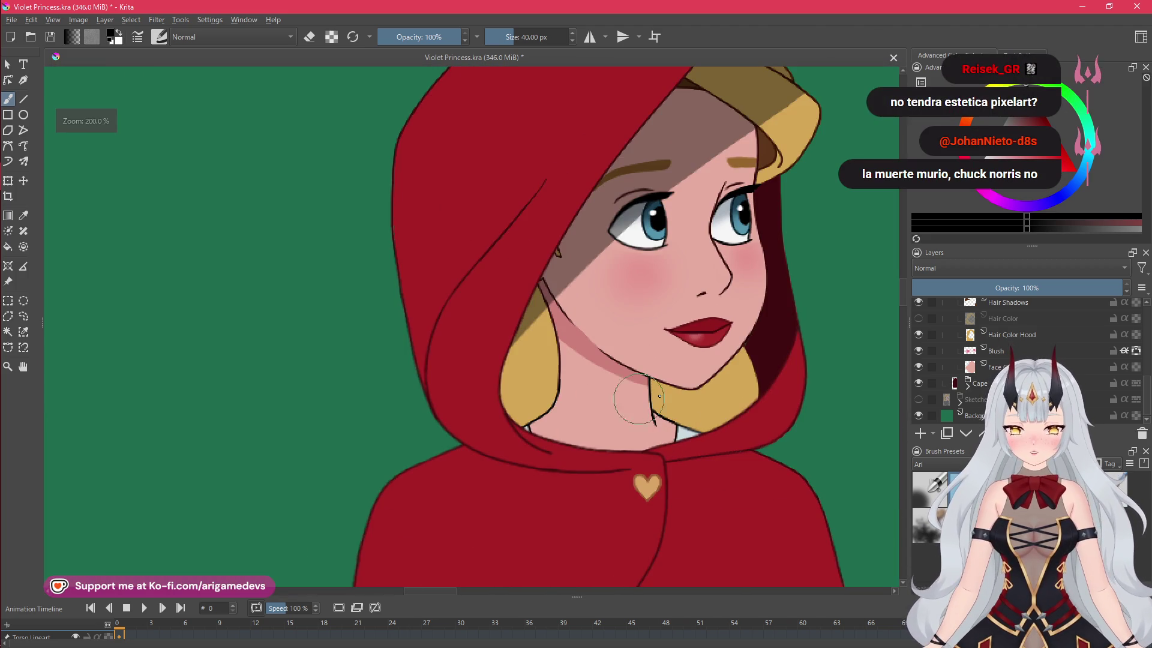
pyautogui.moveTo(626, 403)
pyautogui.mouseDown()
pyautogui.moveTo(728, 391)
pyautogui.moveTo(693, 298)
pyautogui.moveTo(660, 325)
pyautogui.moveTo(644, 310)
pyautogui.moveTo(656, 291)
pyautogui.mouseUp()
pyautogui.scroll(-1, 728, 392)
pyautogui.scroll(1, 694, 298)
pyautogui.scroll(-2, 693, 299)
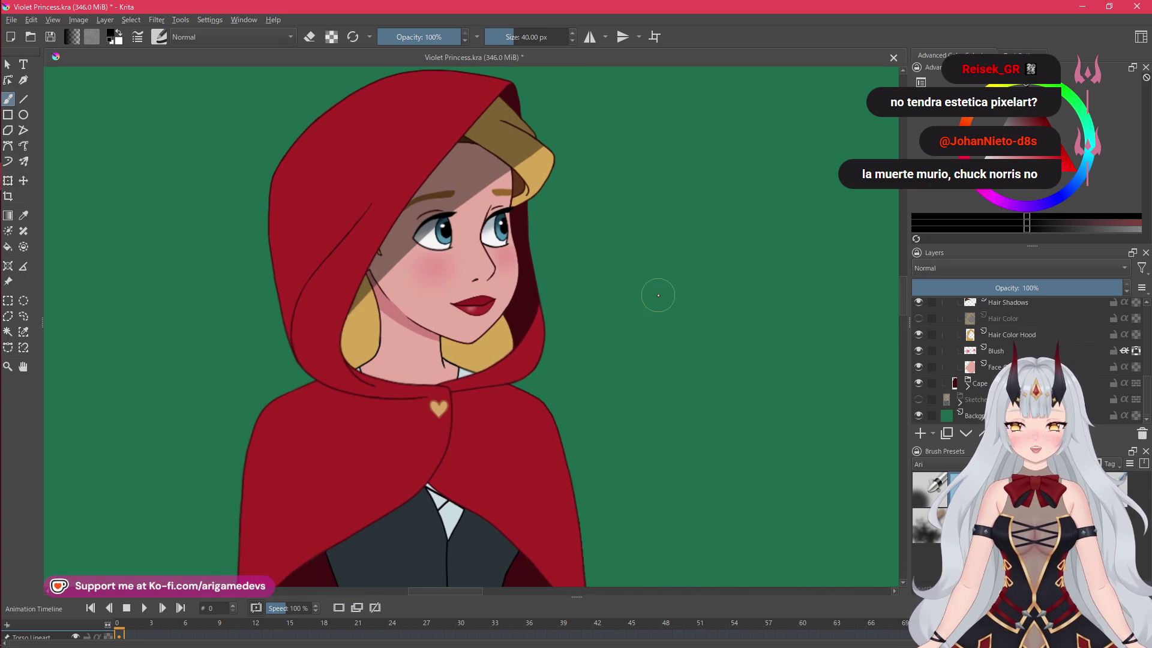
pyautogui.hotkey('alt', 'Tab')
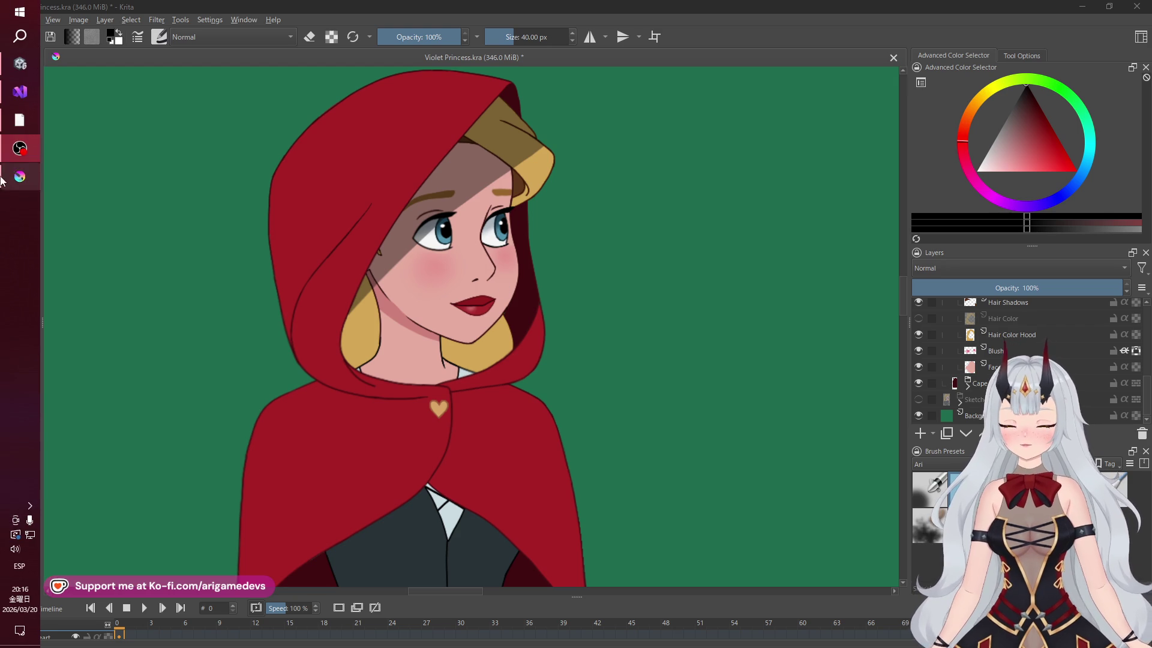
# Mirror the canvas to check the drawing, flip it back, and make the Eyes group active
pyautogui.click(18, 174)
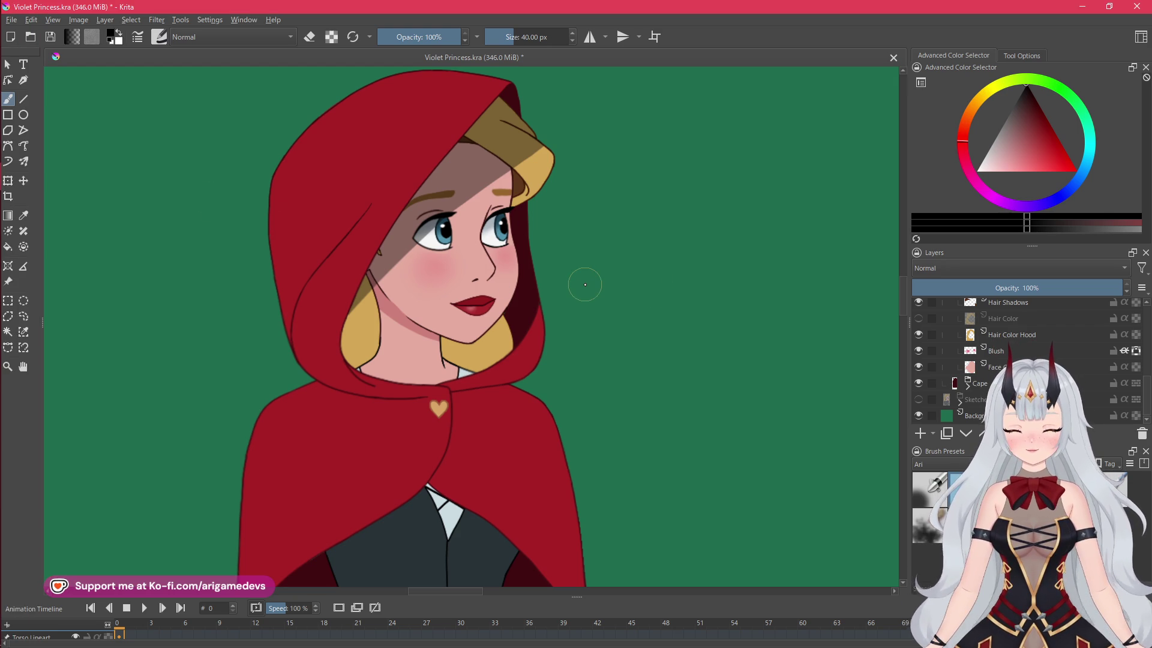
pyautogui.press('m')
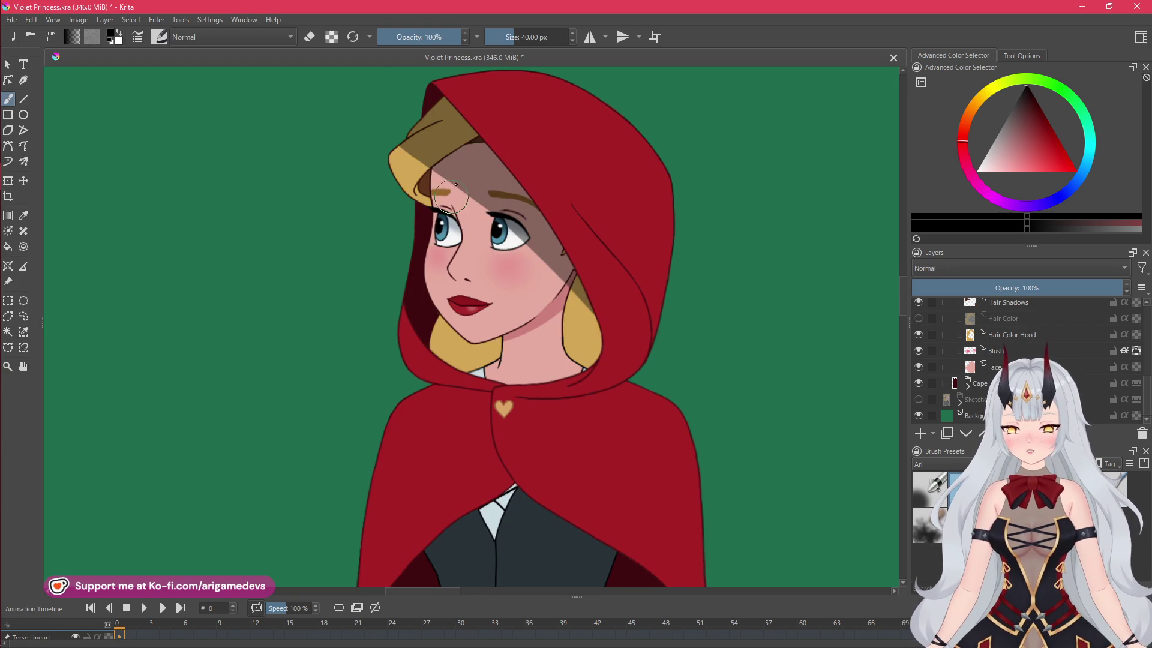
pyautogui.press('m')
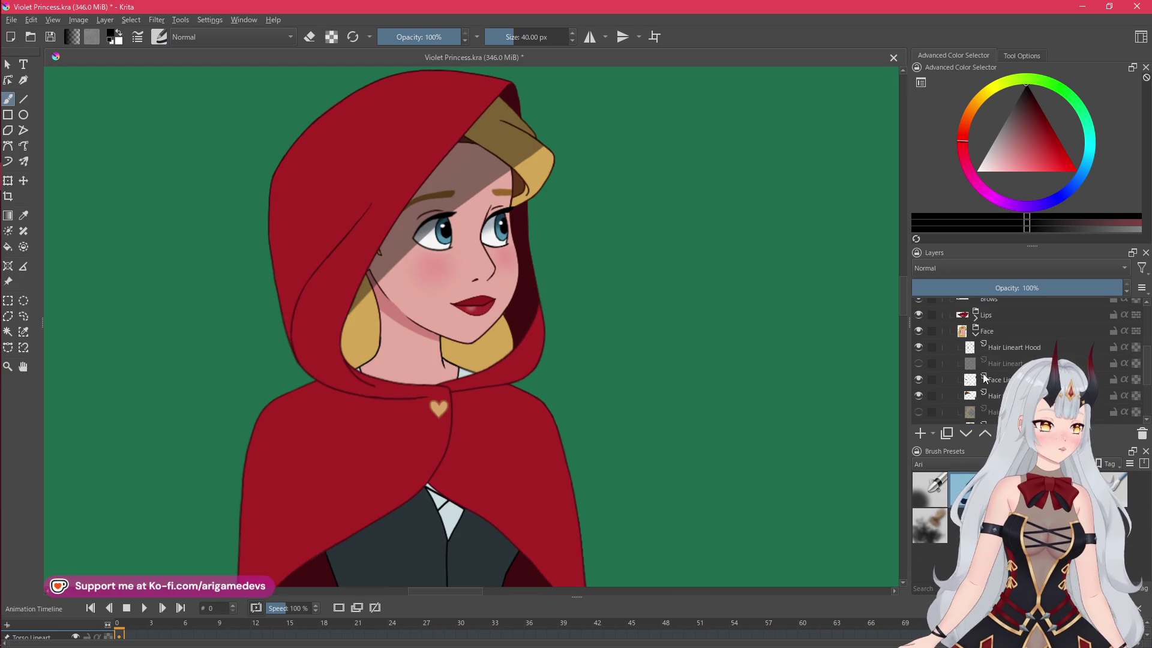
pyautogui.click(975, 329)
pyautogui.click(975, 329)
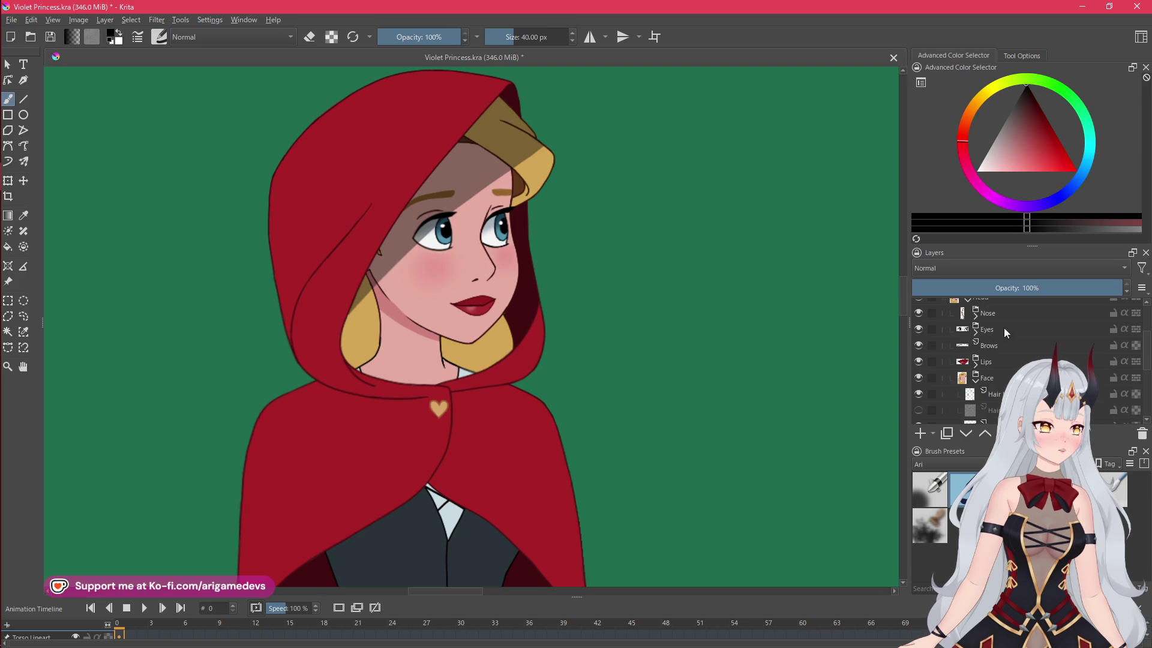
pyautogui.click(994, 330)
# Rectangle-select the right-hand eye and transform it a few pixels lower
pyautogui.click(8, 301)
pyautogui.moveTo(469, 180); pyautogui.dragTo(540, 270)
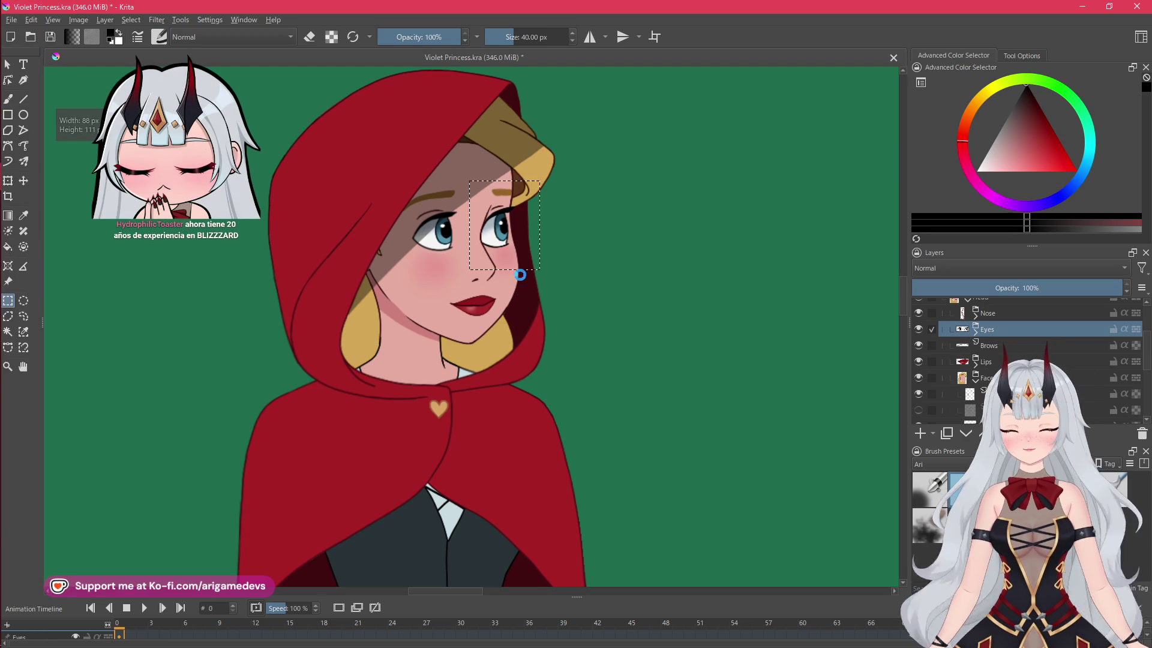
pyautogui.hotkey('ctrl', 't')
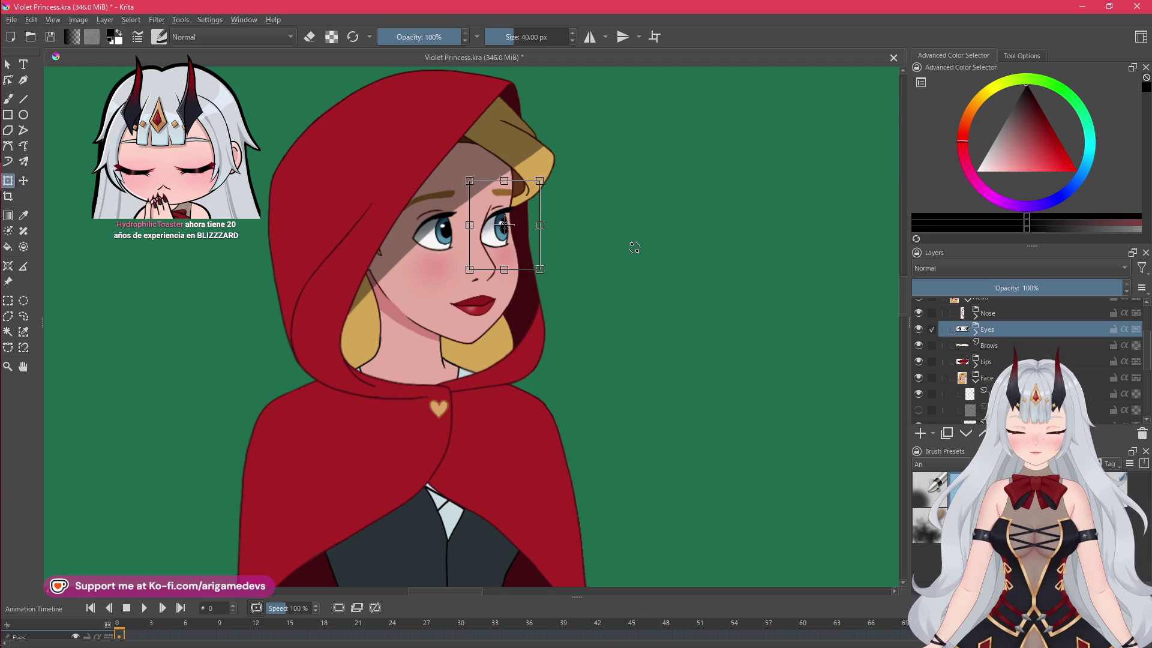
pyautogui.moveTo(516, 248); pyautogui.dragTo(517, 248)
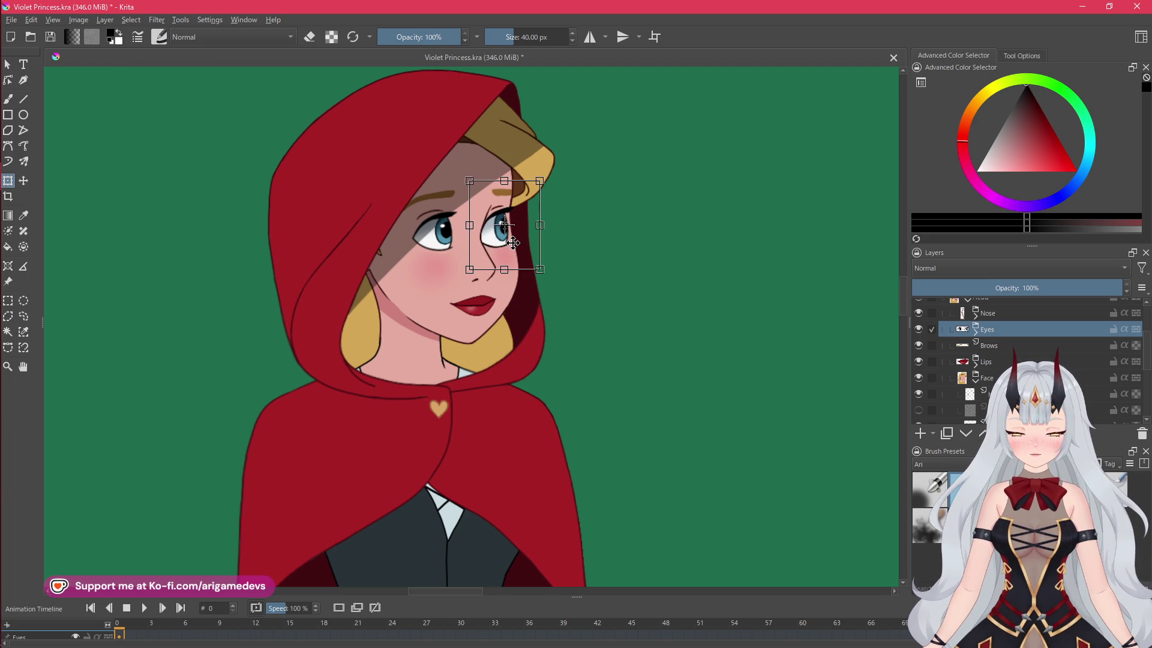
pyautogui.press('Down')
pyautogui.press('Return')
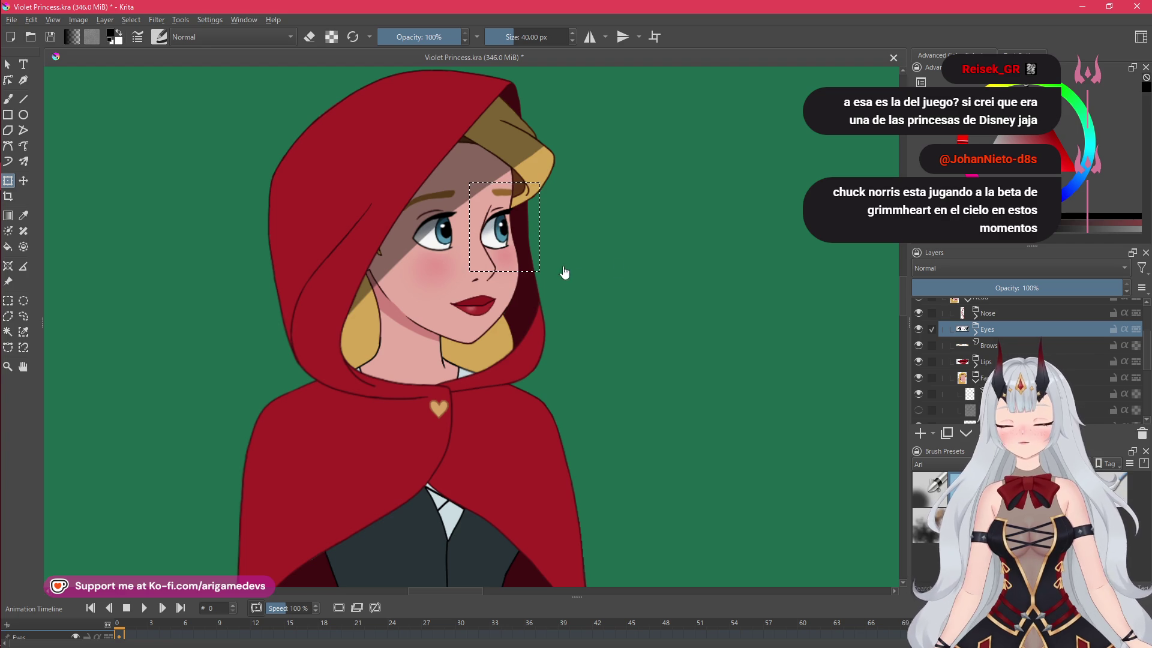
# Clear the selection around the eye and switch to the Grimmheart game window
pyautogui.click(12, 302)
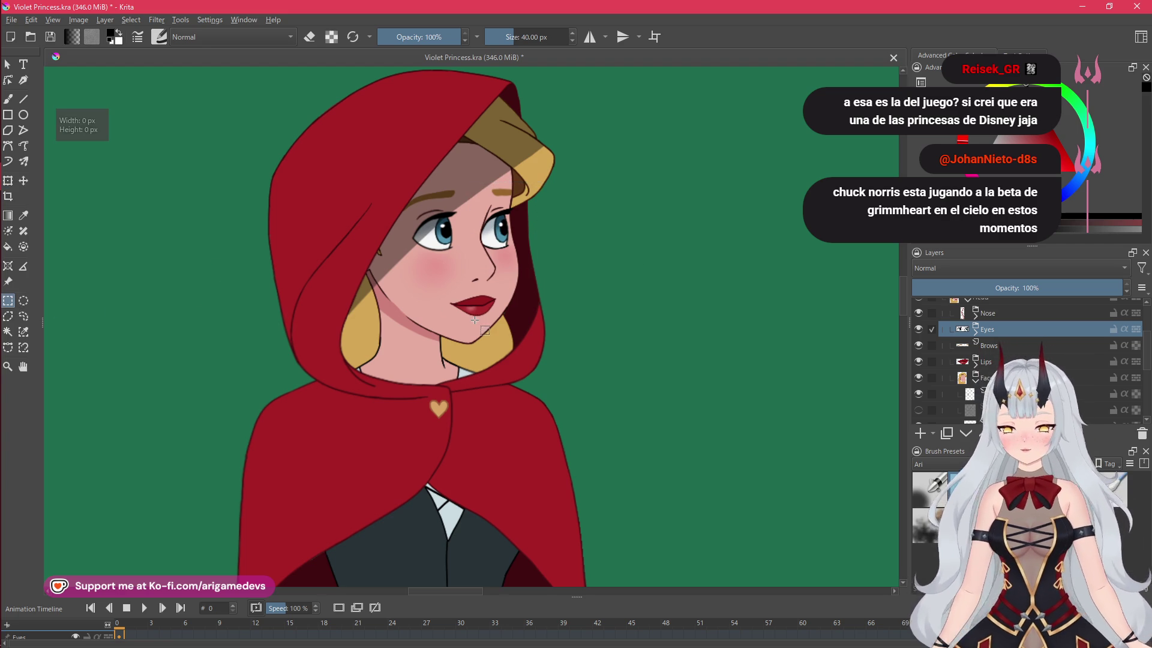
pyautogui.click(475, 320)
pyautogui.scroll(-5, 475, 320)
pyautogui.scroll(3, 475, 320)
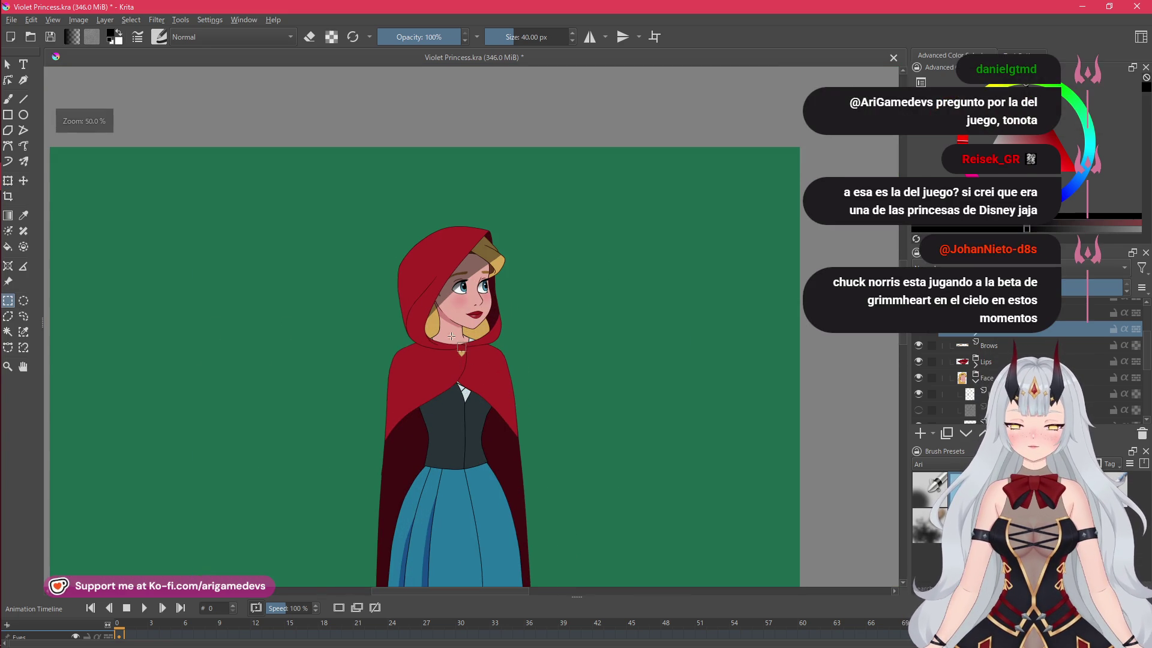
pyautogui.scroll(5, 461, 337)
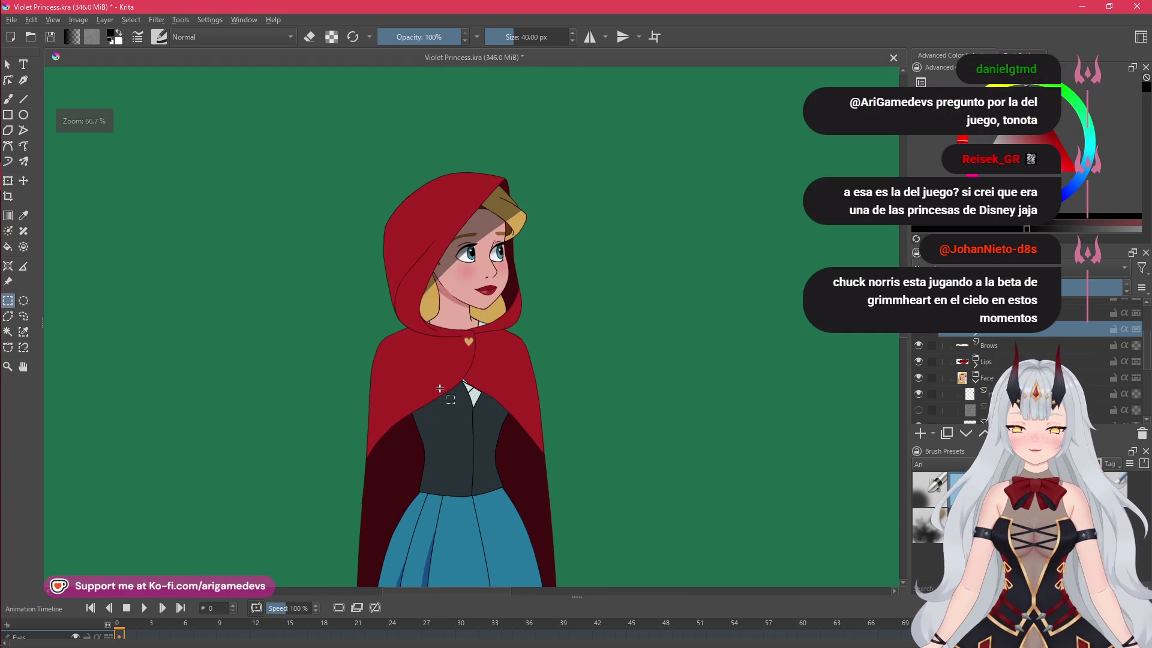
pyautogui.hotkey('alt', 'Tab')
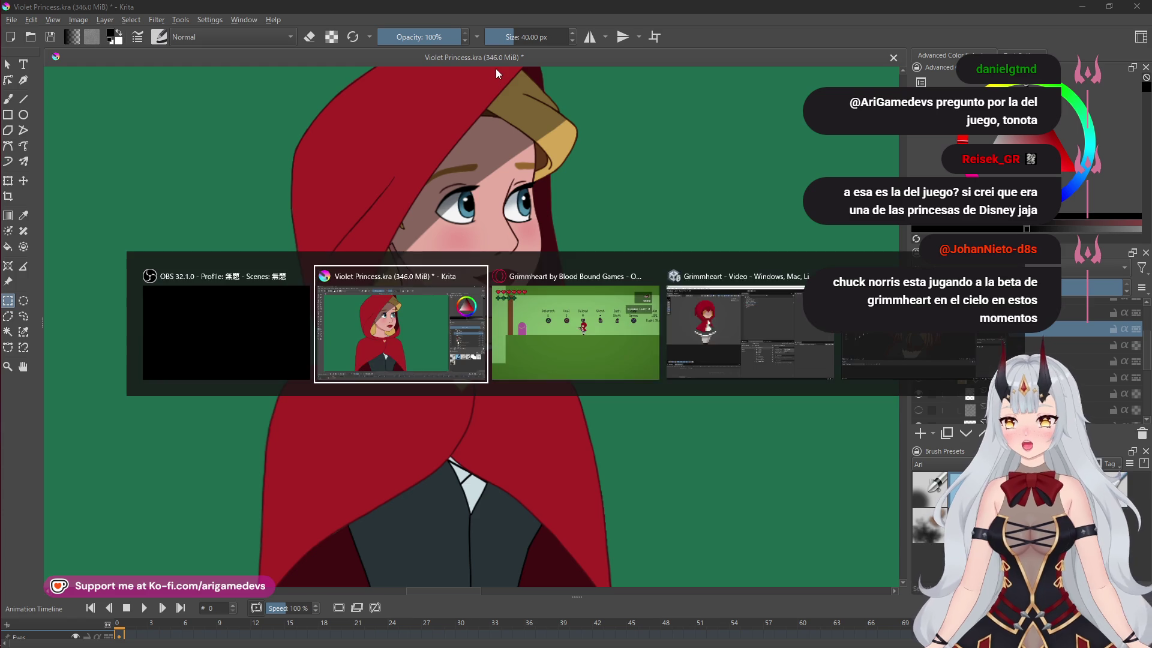
# Exit the fullscreen game and open the Twitch stream manager tab
pyautogui.press('Escape')
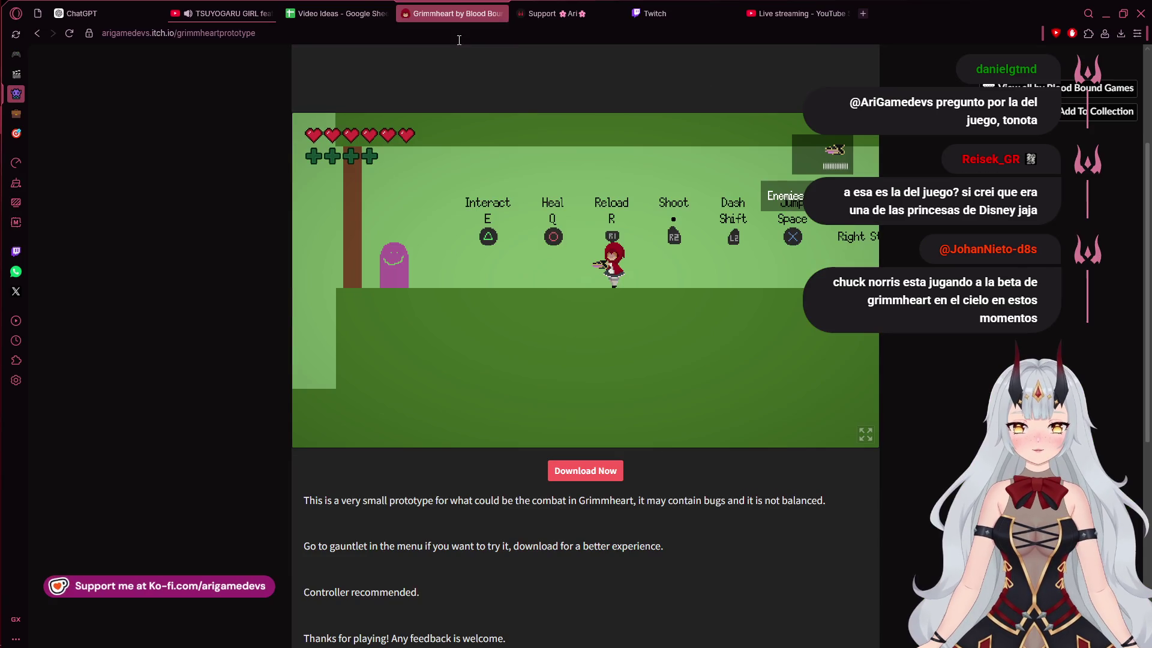
pyautogui.click(655, 13)
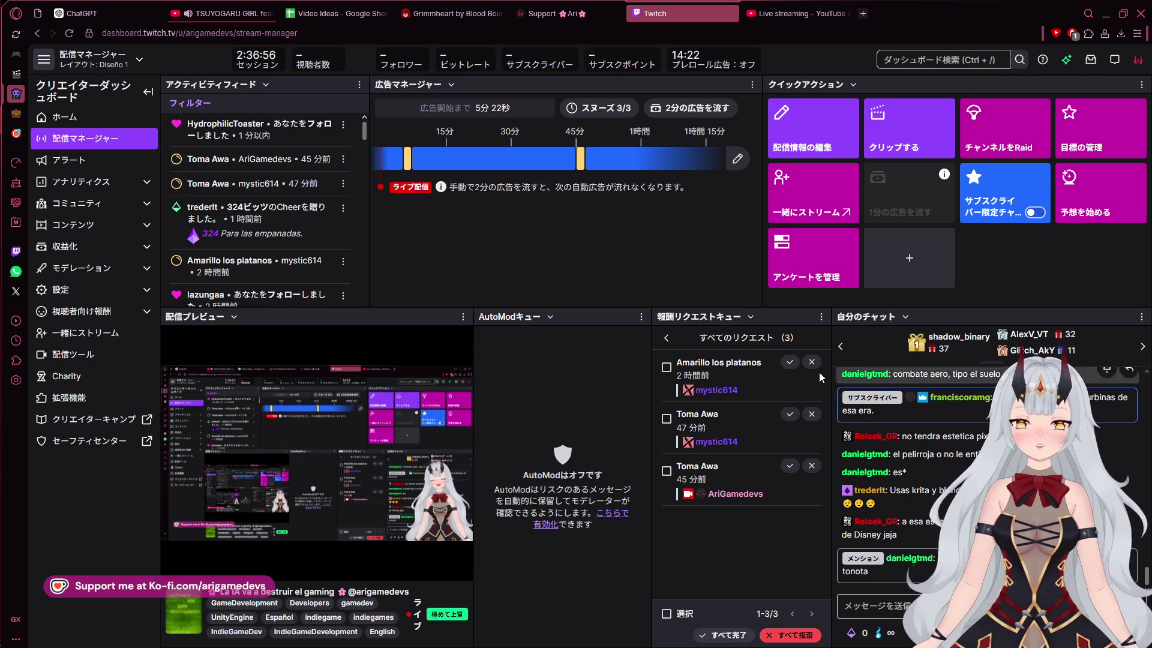
# Mark the three pending reward requests complete, then move to the YouTube Studio live page
pyautogui.click(790, 362)
pyautogui.click(790, 362)
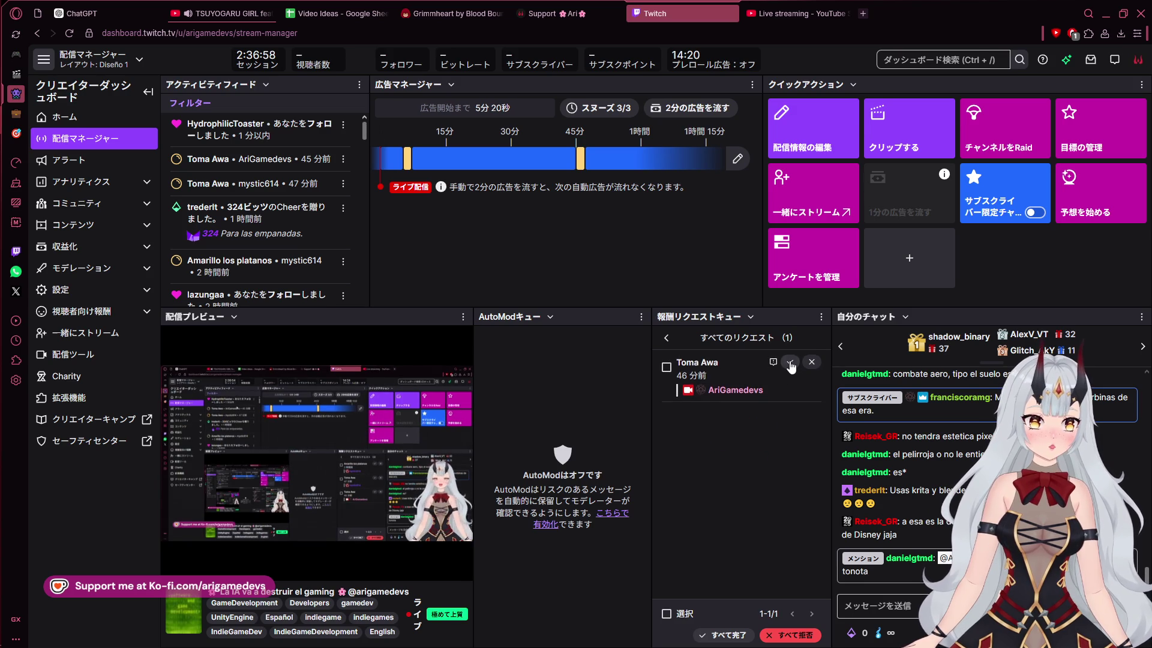
pyautogui.click(790, 361)
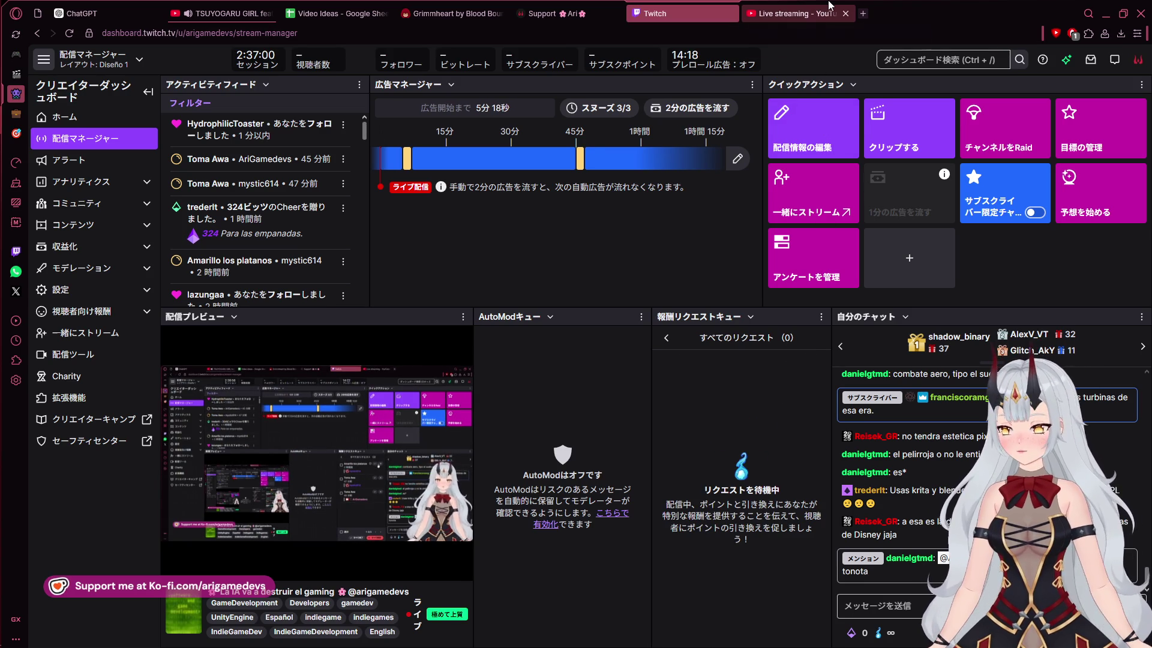
pyautogui.click(830, 5)
pyautogui.moveTo(8, 144)
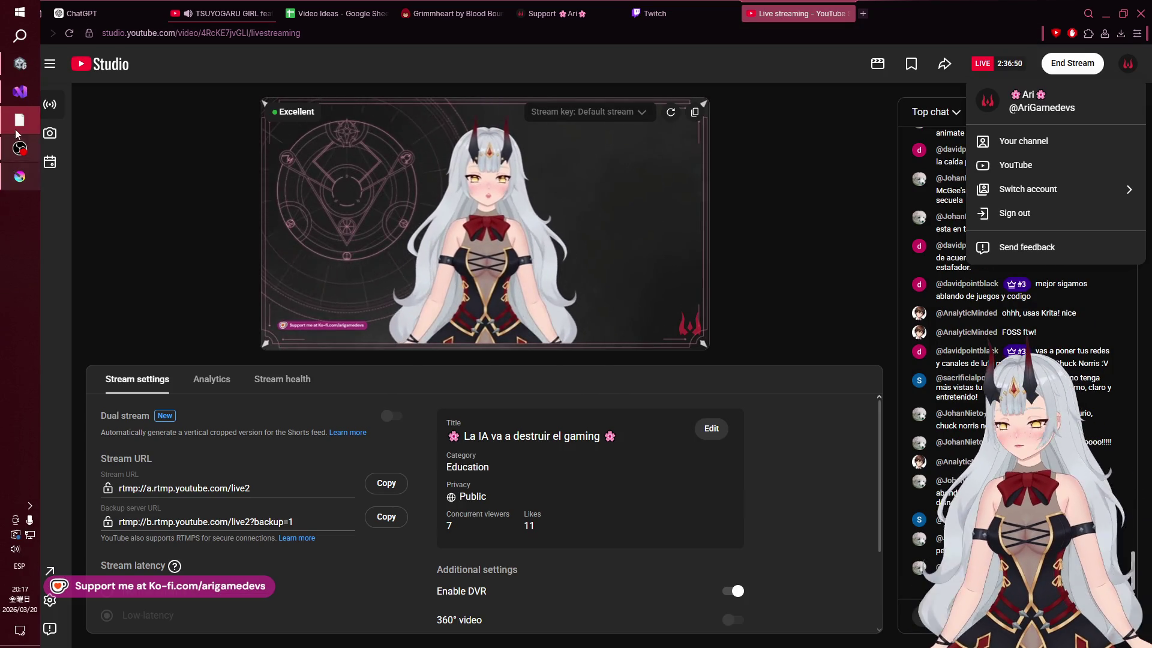
# Bring the Krita window with Violet Princess.kra to the front from the taskbar
pyautogui.click(20, 176)
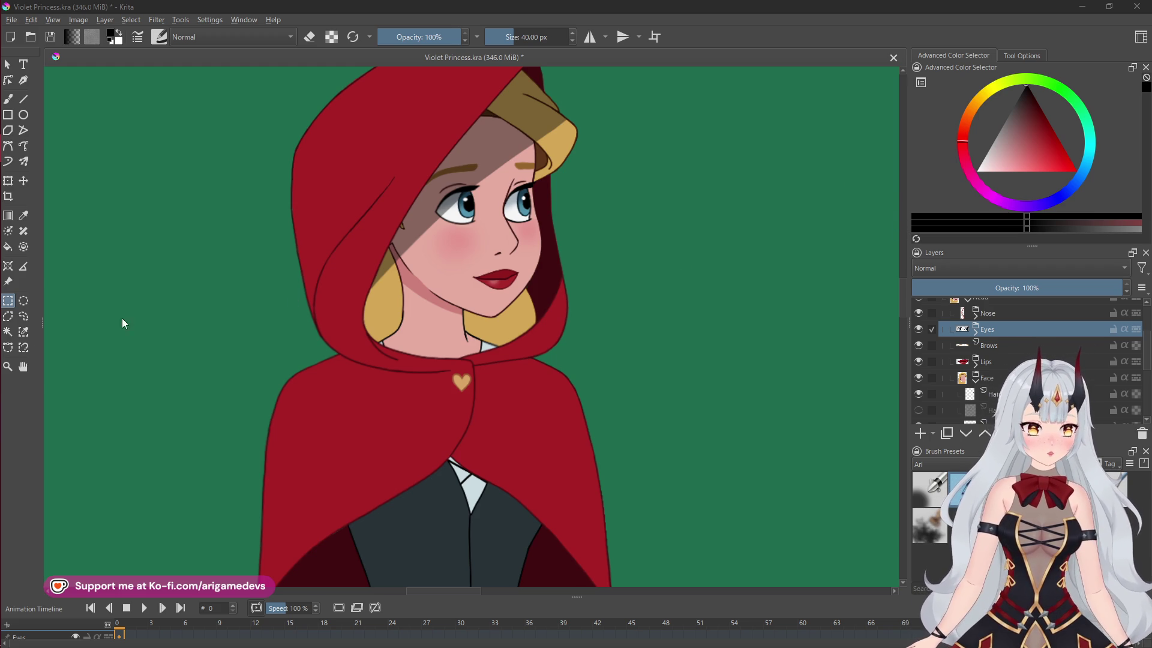
# Bring the browser back to the front and open the Grimmheart prototype tab
pyautogui.moveTo(1, 172)
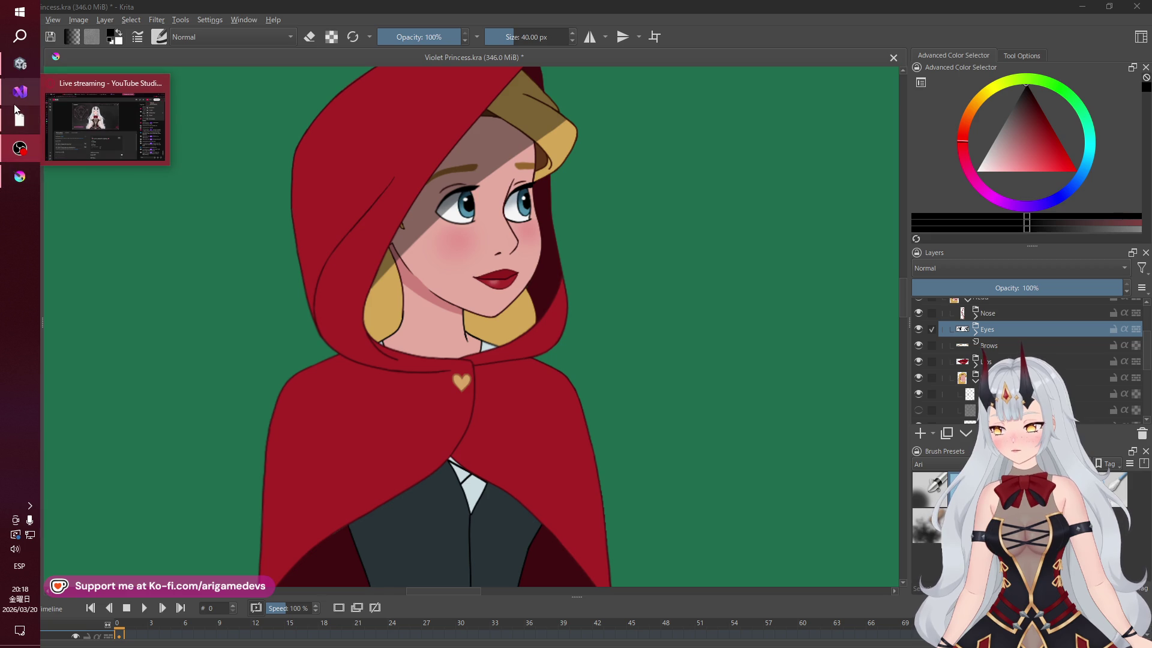
pyautogui.click(19, 122)
pyautogui.click(453, 13)
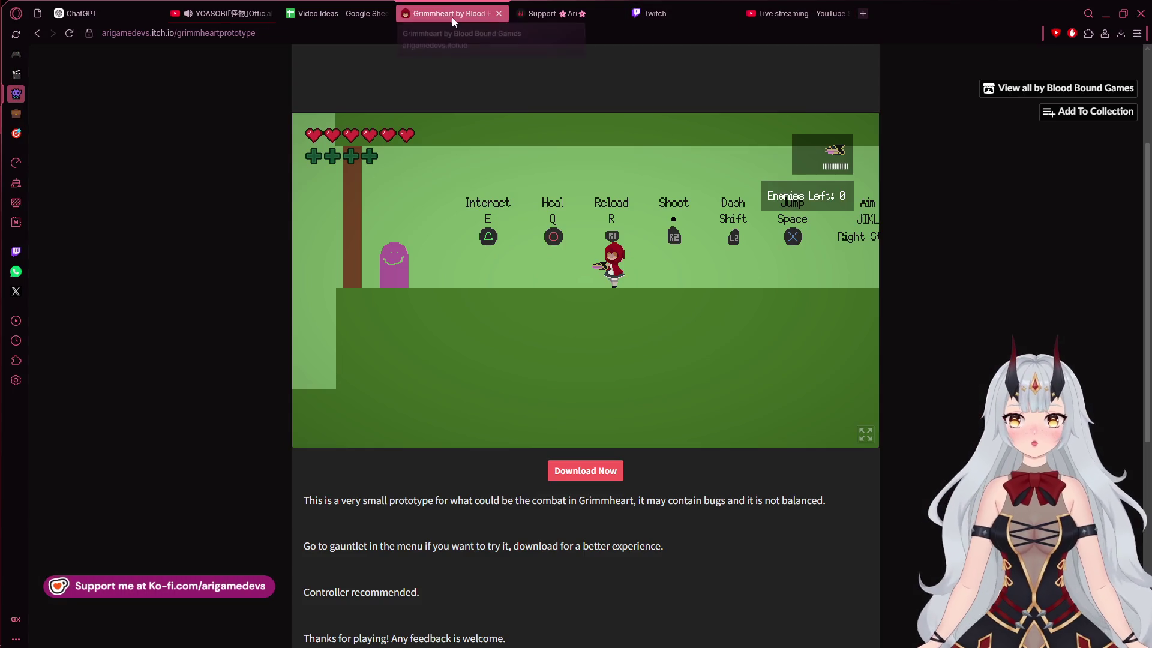
# Play the embedded Grimmheart game fullscreen, exit with Esc, then return to Krita
pyautogui.click(866, 433)
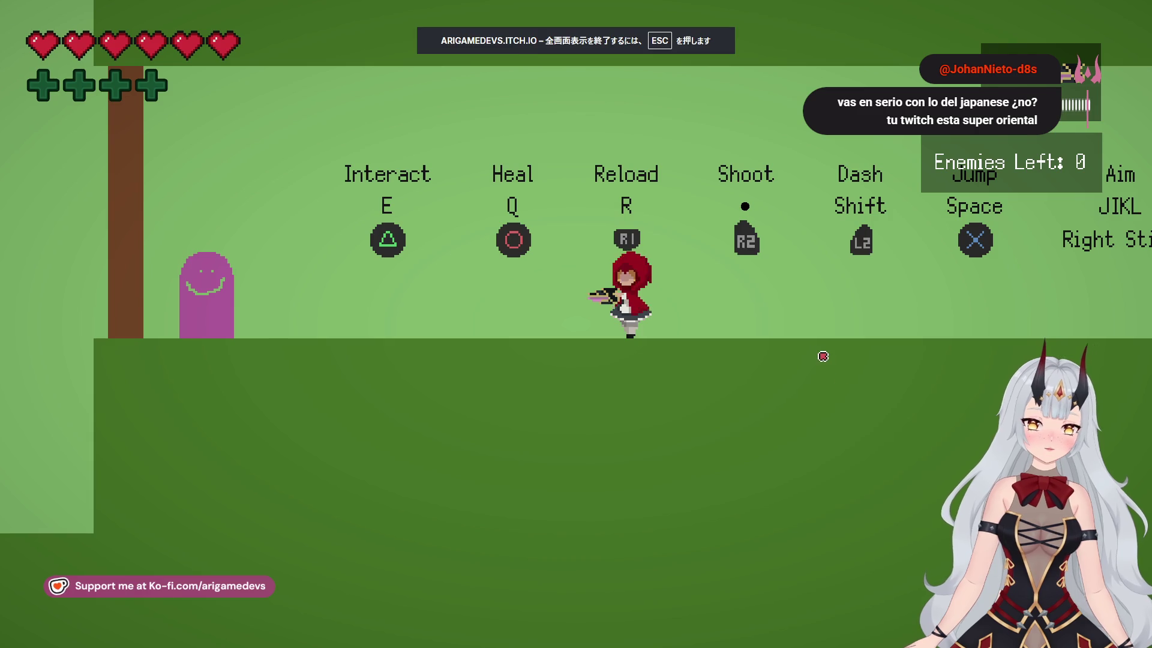
pyautogui.press('Escape')
pyautogui.moveTo(13, 162)
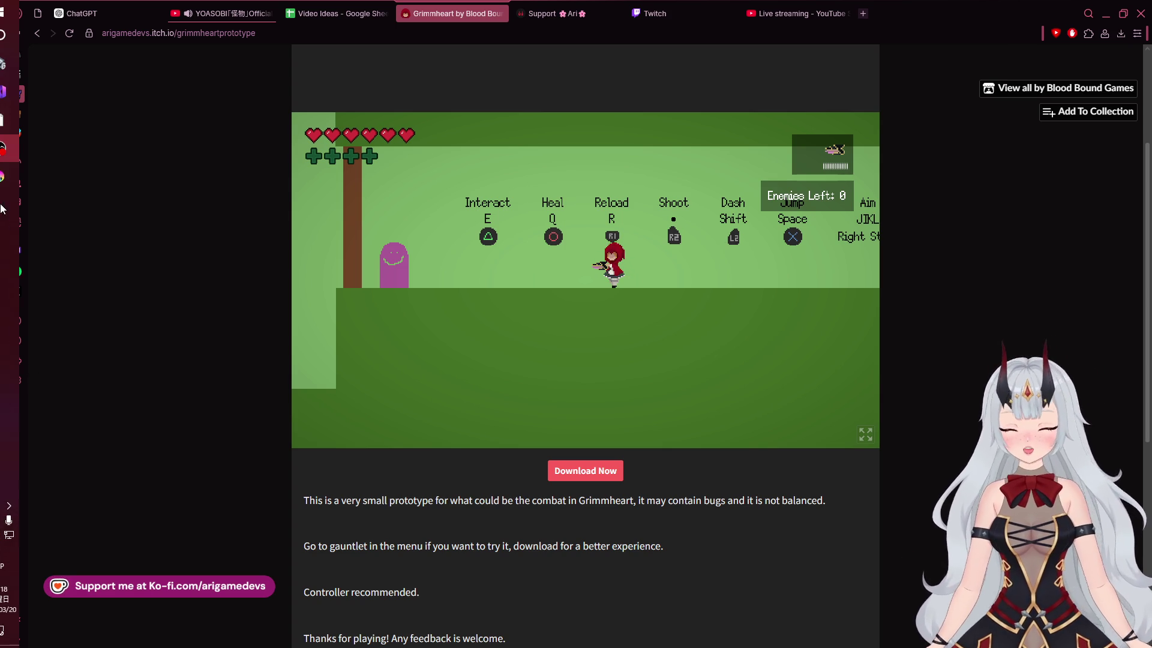
pyautogui.click(8, 176)
# Select the right-hand eye and transform it larger, shifting it slightly up and right
pyautogui.scroll(-3, 551, 256)
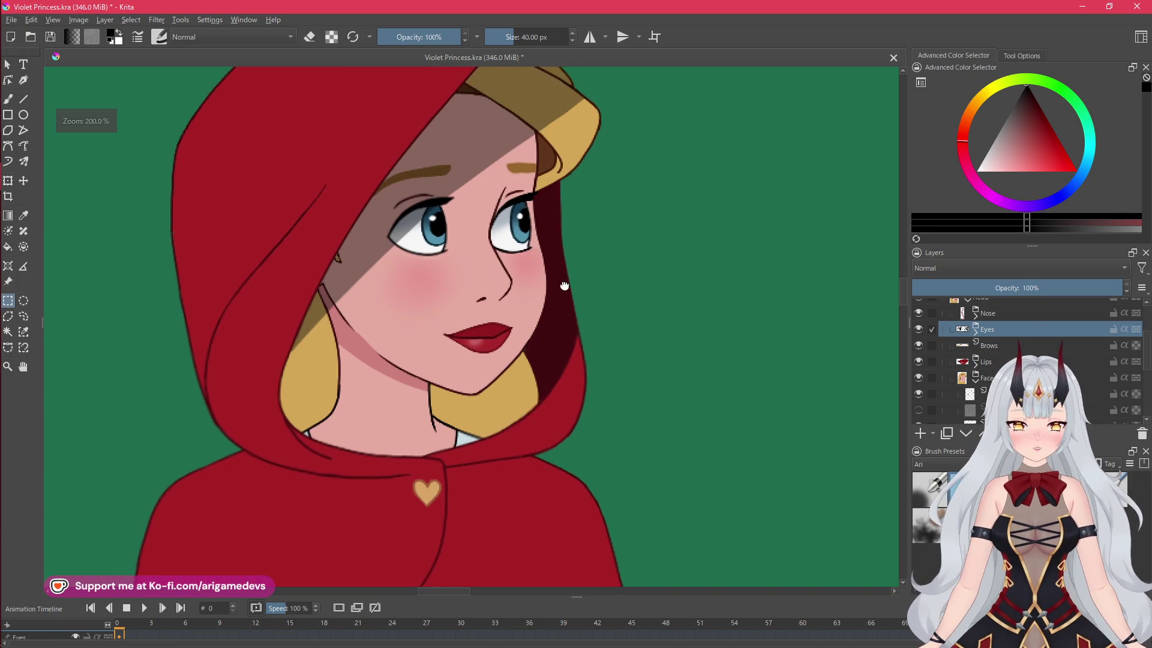
pyautogui.scroll(2, 612, 309)
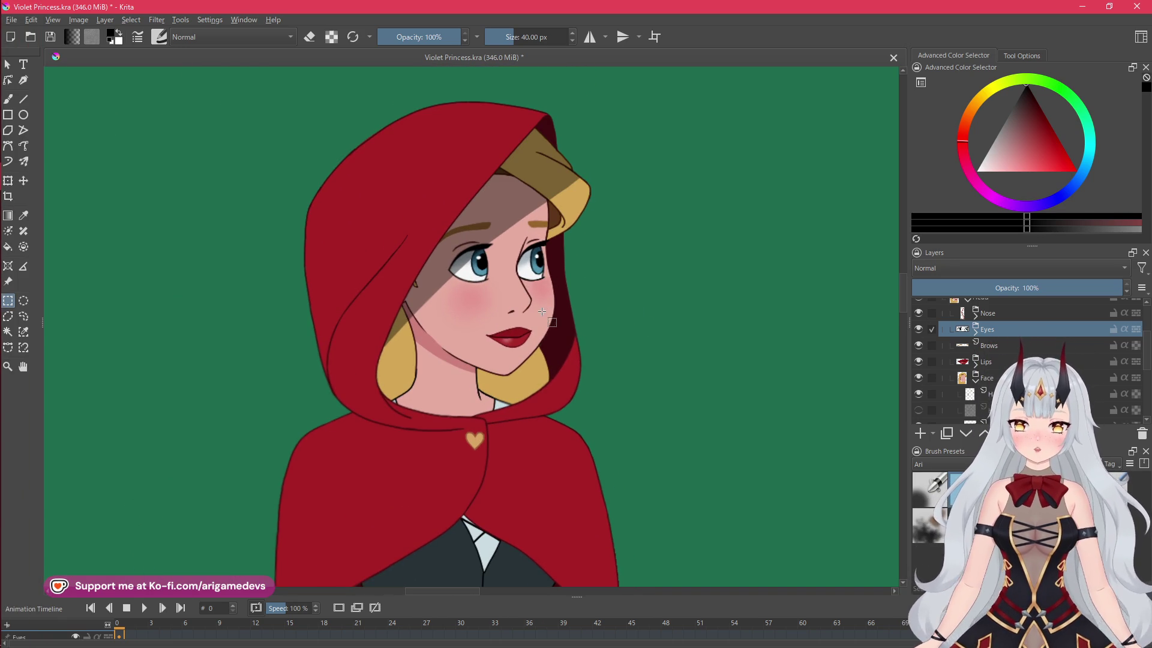
pyautogui.scroll(2, 546, 311)
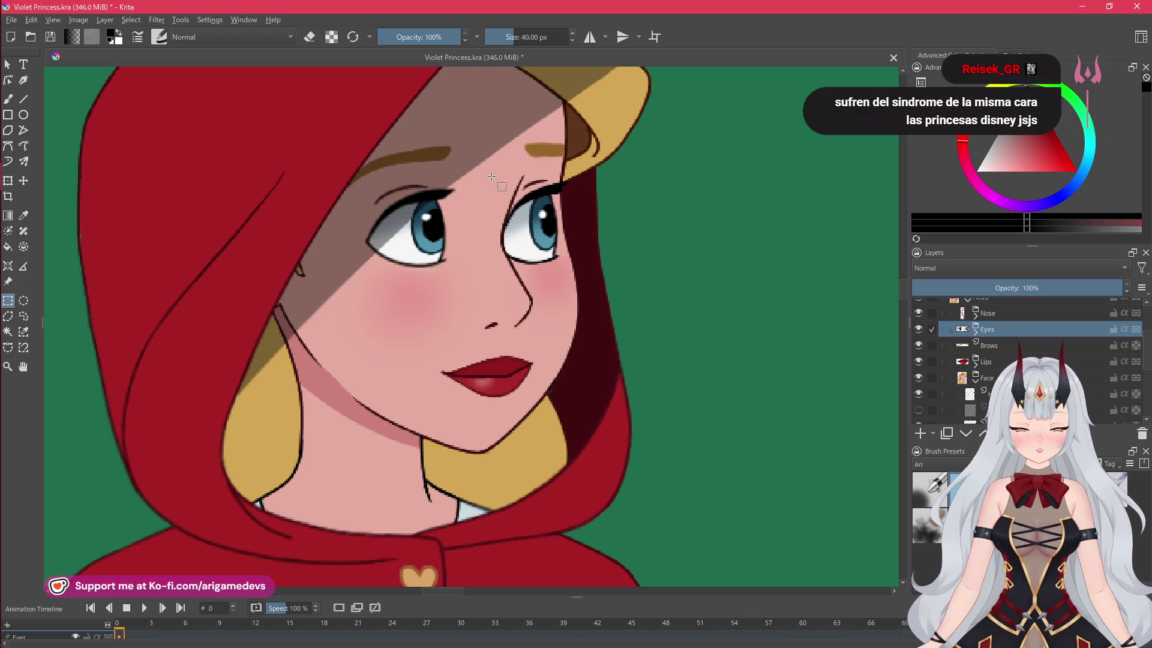
pyautogui.moveTo(492, 164)
pyautogui.mouseDown()
pyautogui.moveTo(557, 321)
pyautogui.moveTo(591, 287)
pyautogui.mouseUp()
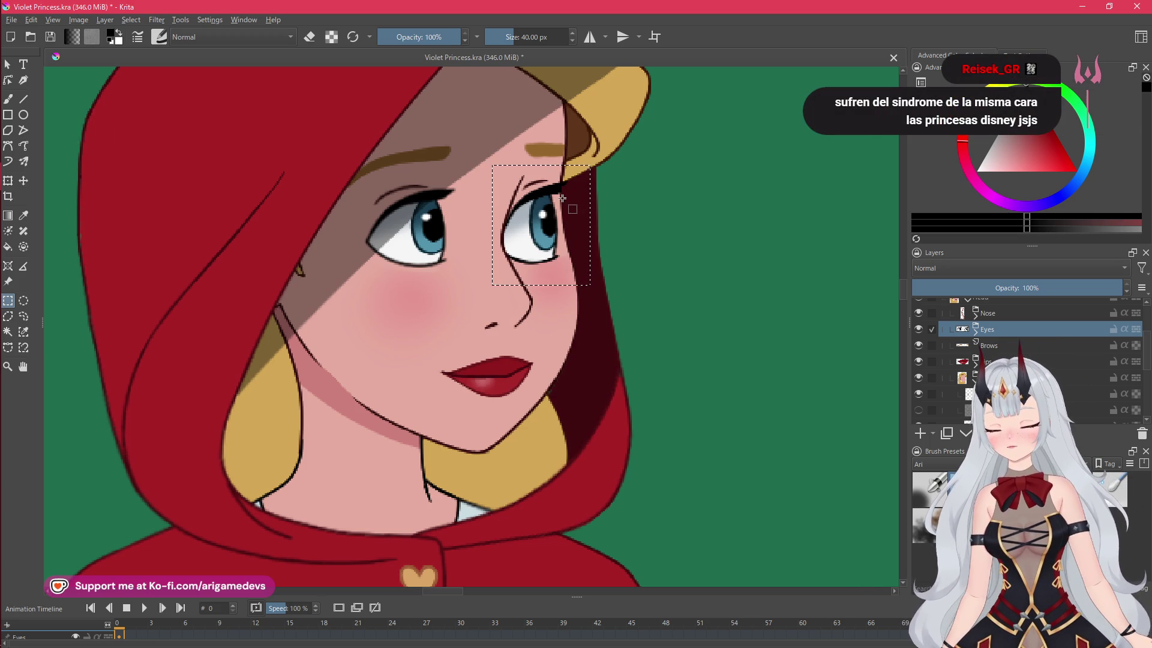
pyautogui.hotkey('ctrl', 't')
pyautogui.moveTo(591, 164); pyautogui.dragTo(603, 163)
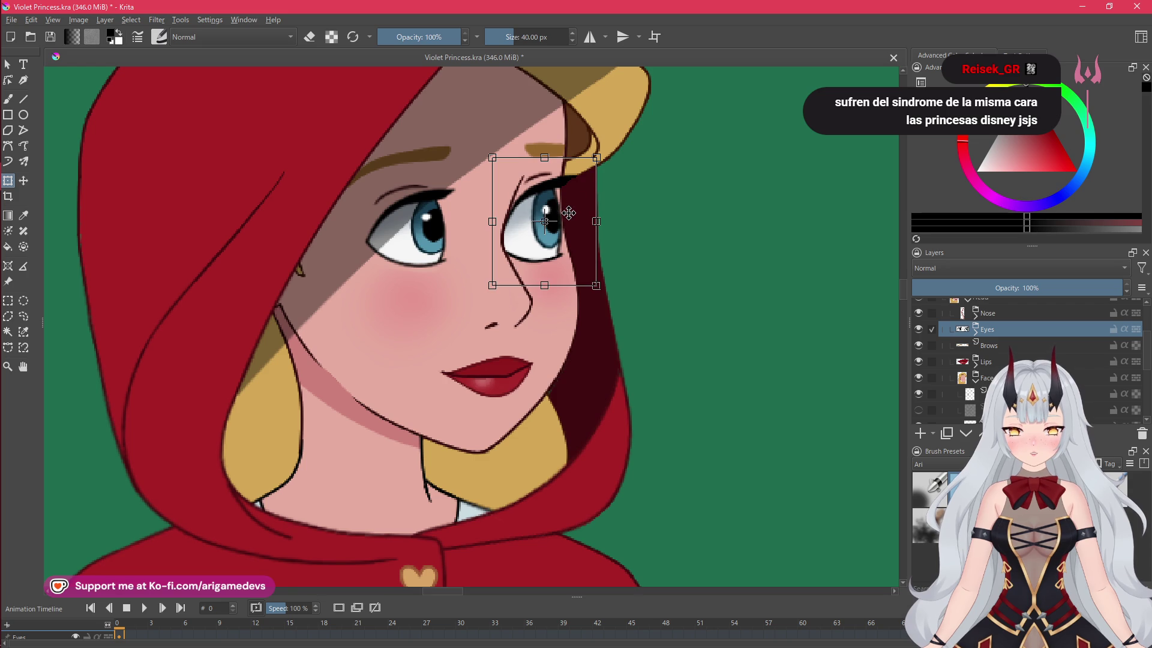
pyautogui.press('Return')
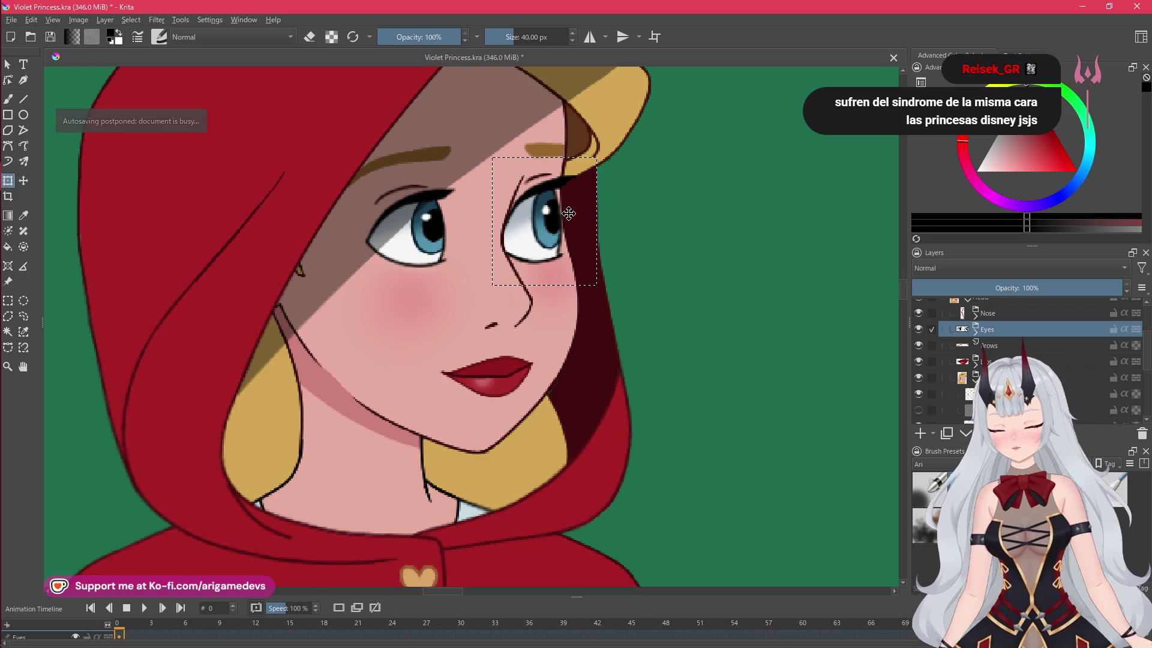
# Clear the selection around the enlarged eye
pyautogui.click(8, 300)
pyautogui.click(550, 362)
pyautogui.scroll(-5, 549, 363)
pyautogui.scroll(1, 545, 376)
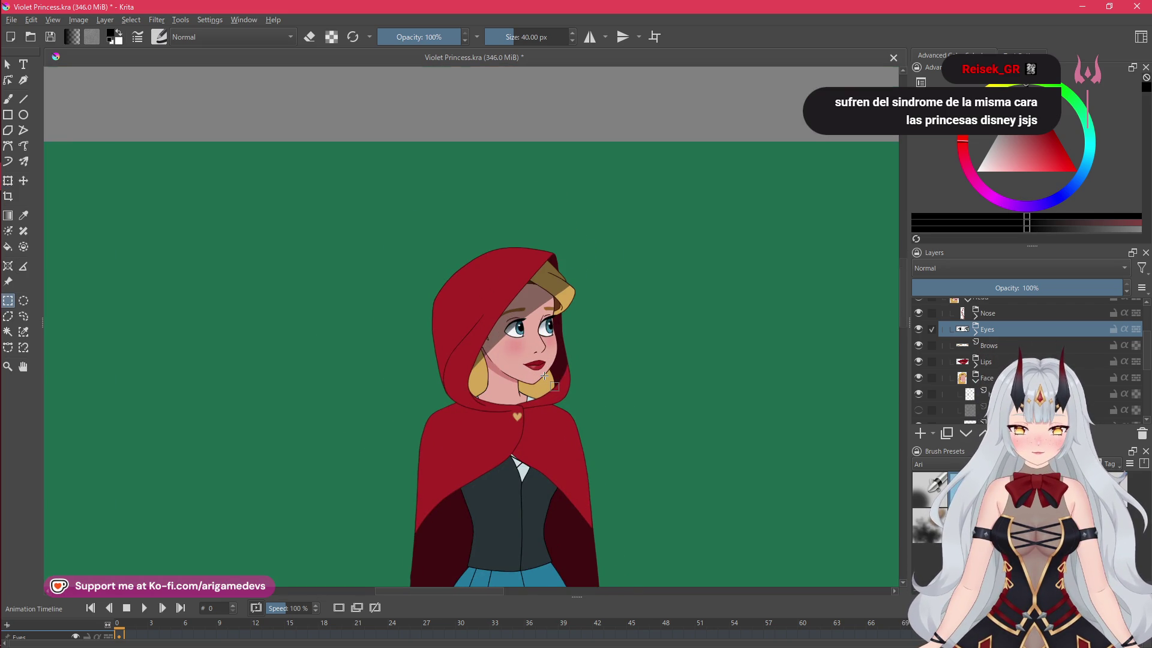
pyautogui.scroll(4, 544, 376)
# Reselect the right eye for another transform adjustment, then zoom out to show the whole character
pyautogui.hotkey('ctrl', 't')
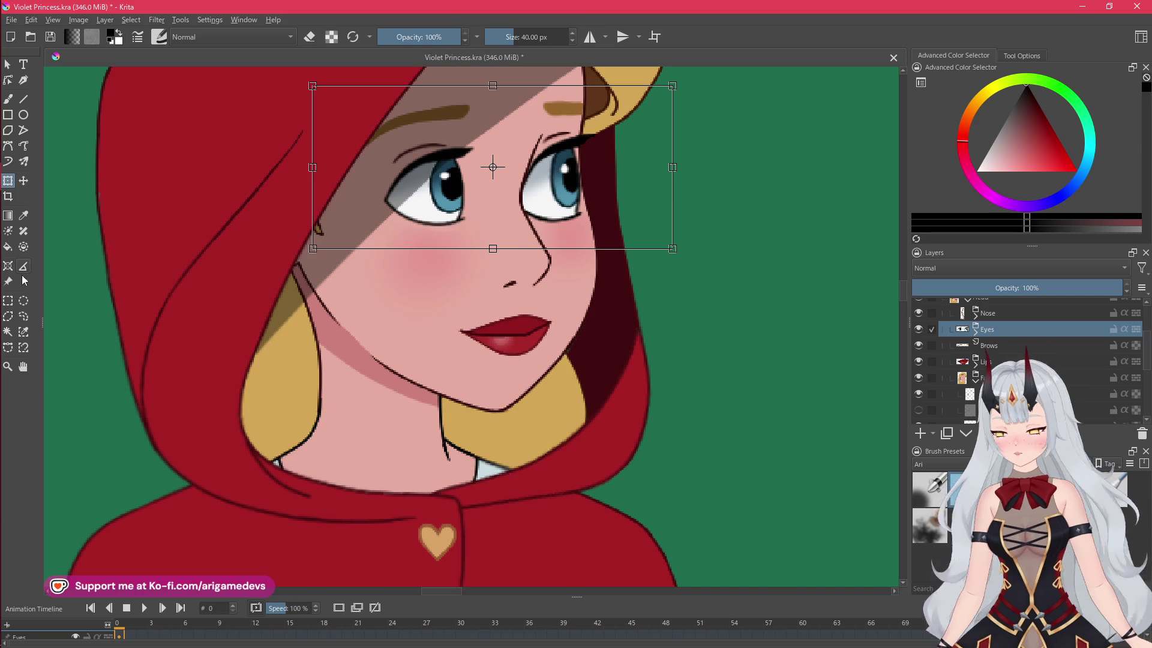
pyautogui.click(8, 301)
pyautogui.moveTo(502, 125); pyautogui.dragTo(612, 251)
pyautogui.hotkey('ctrl', 't')
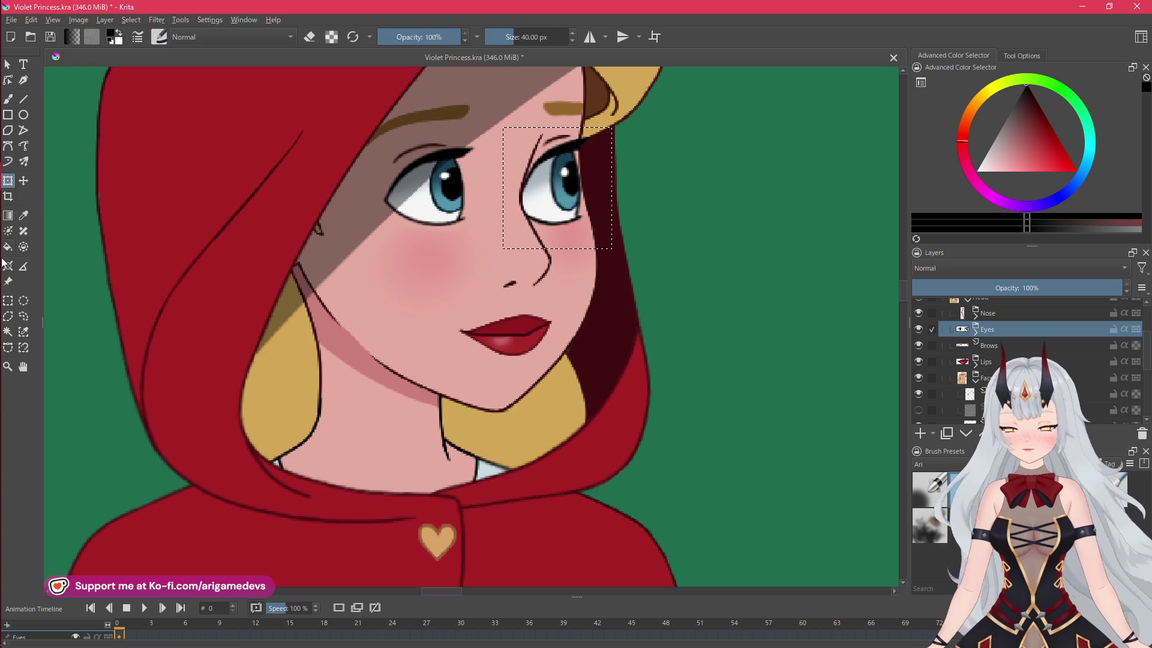
pyautogui.hotkey('ctrl', 'r')
pyautogui.click(408, 282)
pyautogui.press('-')
pyautogui.press('-')
pyautogui.press('-')
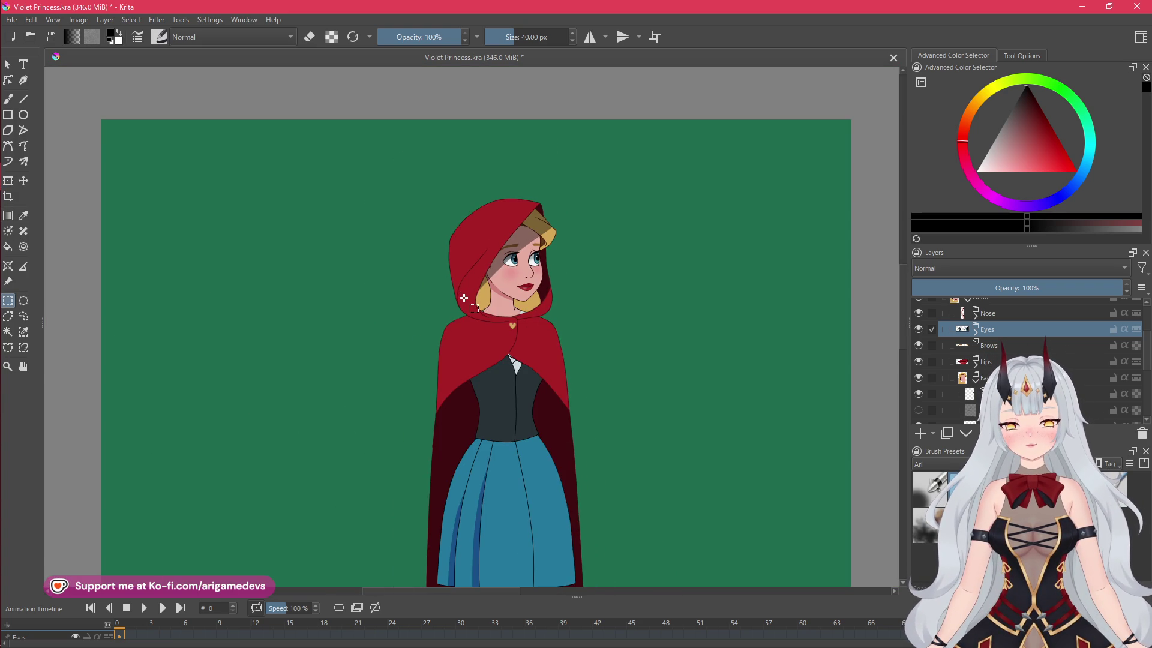
pyautogui.moveTo(2, 173)
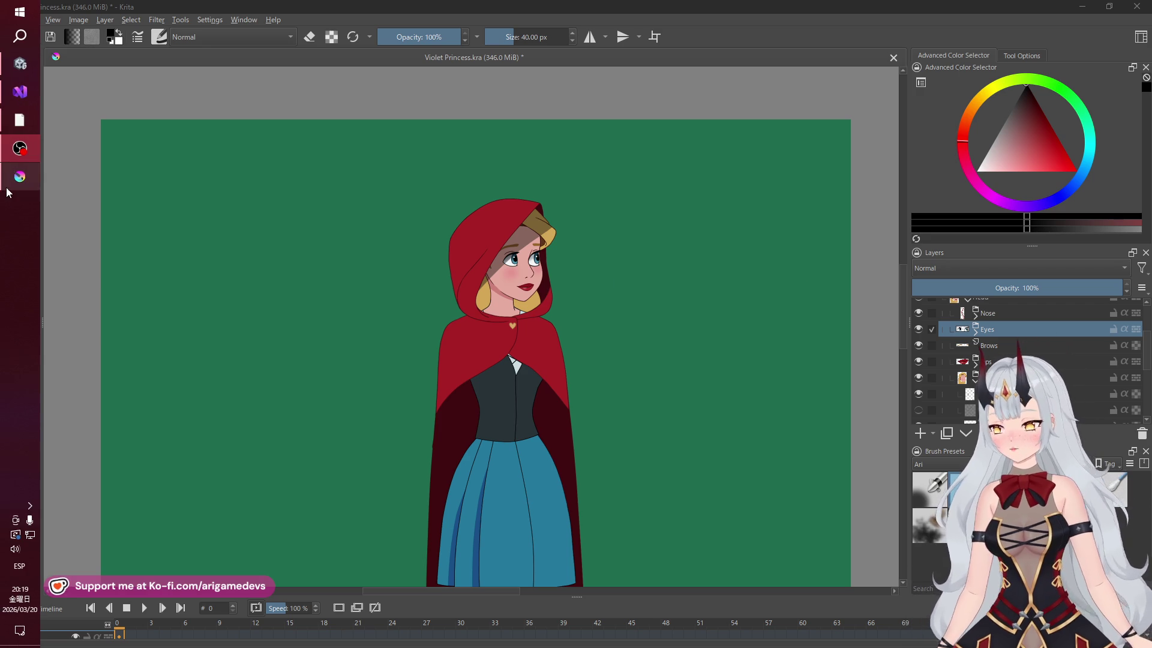
pyautogui.click(7, 176)
pyautogui.click(54, 20)
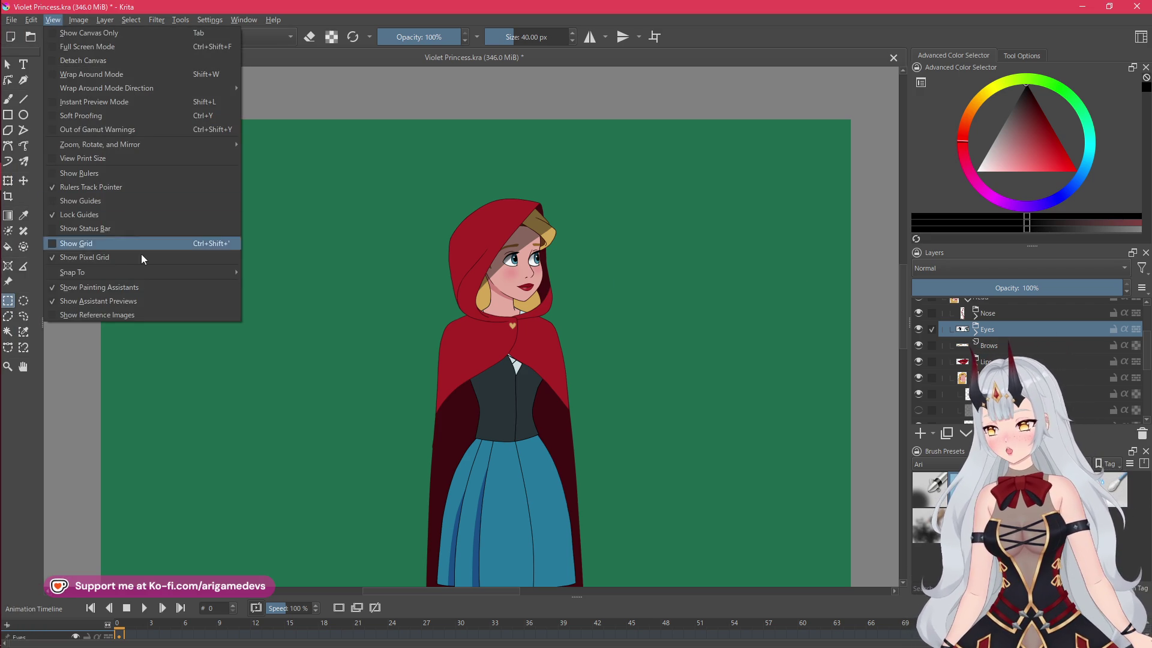
pyautogui.click(96, 314)
pyautogui.scroll(2, 520, 263)
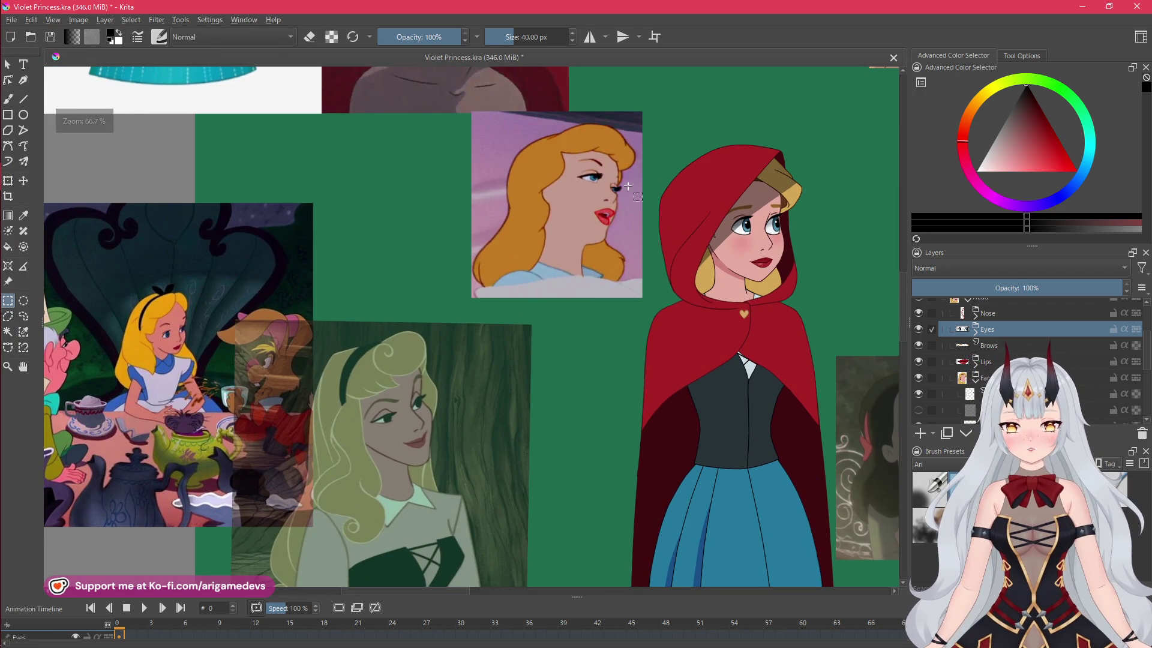
pyautogui.moveTo(622, 209); pyautogui.dragTo(424, 198)
pyautogui.moveTo(657, 356)
pyautogui.mouseDown()
pyautogui.moveTo(810, 507)
pyautogui.moveTo(659, 496)
pyautogui.mouseUp()
pyautogui.moveTo(605, 97)
pyautogui.mouseDown()
pyautogui.moveTo(802, 335)
pyautogui.moveTo(812, 310)
pyautogui.mouseUp()
pyautogui.moveTo(566, 86)
pyautogui.mouseDown()
pyautogui.moveTo(801, 333)
pyautogui.moveTo(812, 321)
pyautogui.moveTo(581, 281)
pyautogui.moveTo(696, 382)
pyautogui.mouseUp()
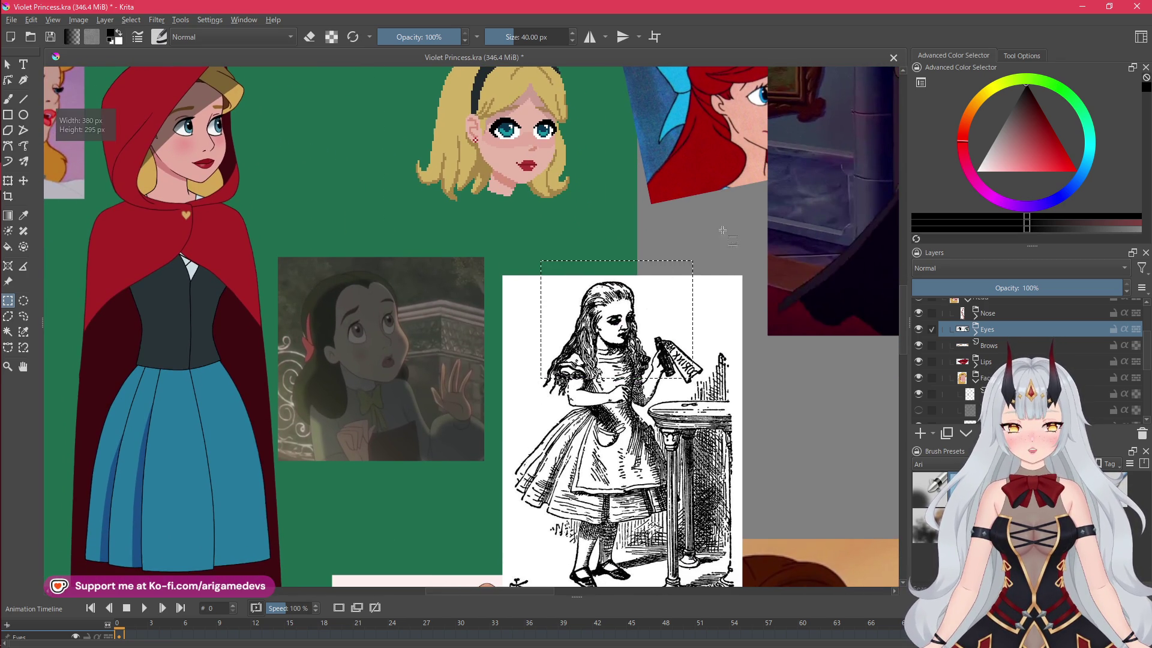
pyautogui.moveTo(722, 90); pyautogui.dragTo(681, 226)
pyautogui.moveTo(750, 310)
pyautogui.mouseDown()
pyautogui.moveTo(332, 300)
pyautogui.moveTo(210, 342)
pyautogui.mouseUp()
pyautogui.scroll(-3, 509, 186)
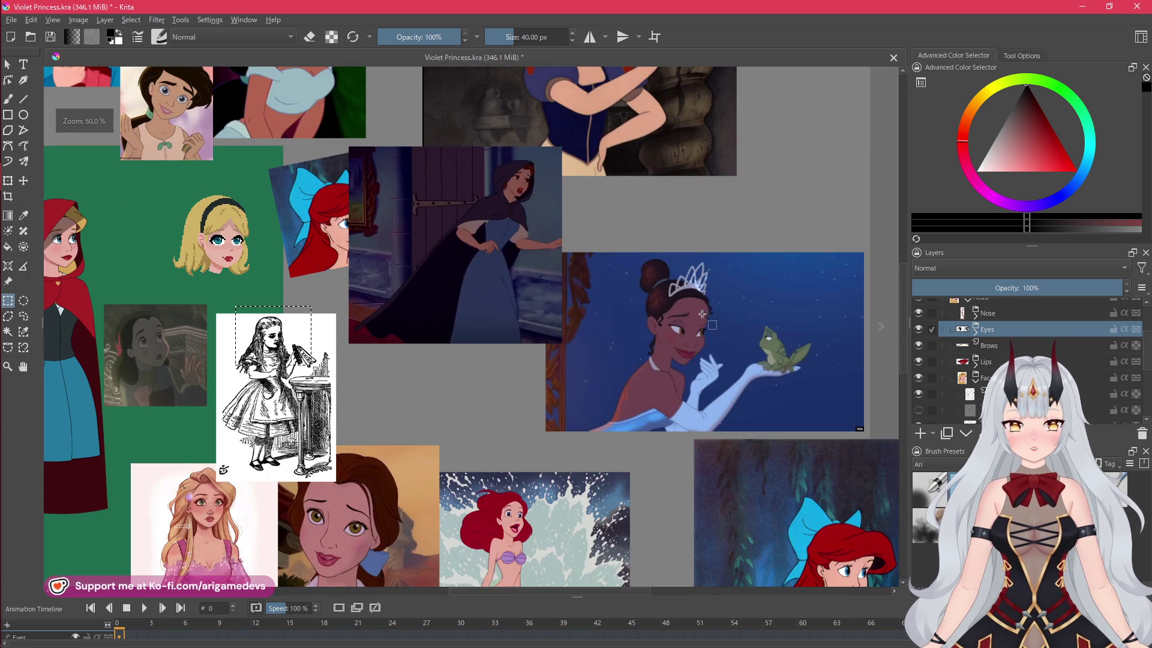
pyautogui.scroll(-6, 660, 300)
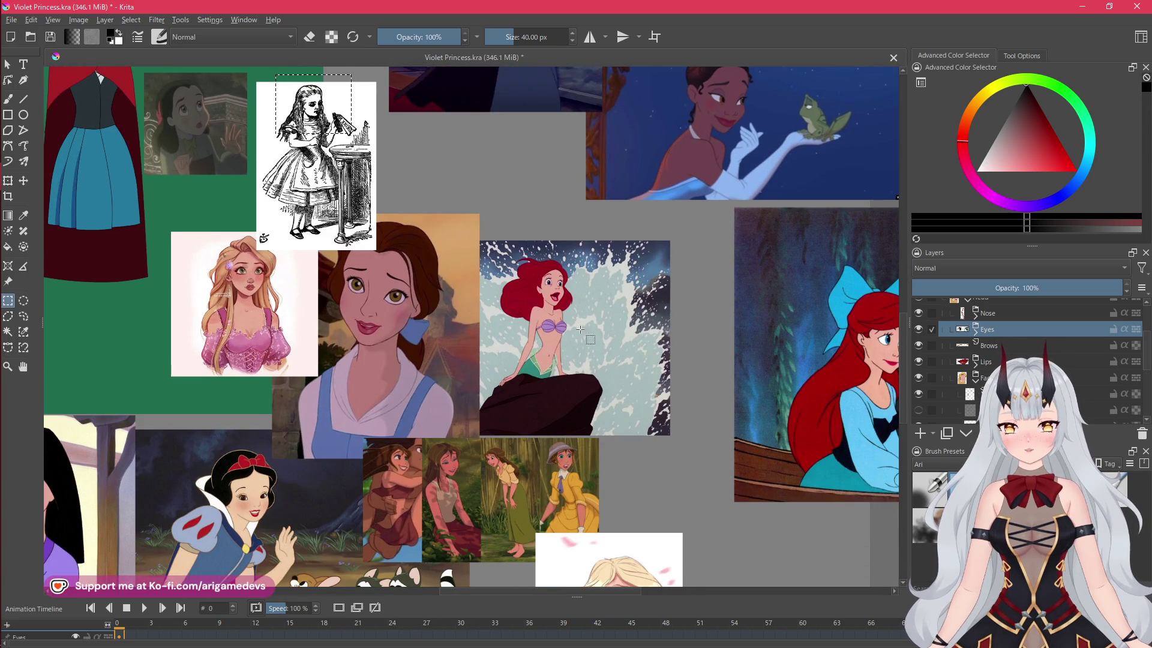
pyautogui.moveTo(580, 330)
pyautogui.mouseDown()
pyautogui.moveTo(671, 283)
pyautogui.moveTo(735, 283)
pyautogui.moveTo(549, 390)
pyautogui.mouseUp()
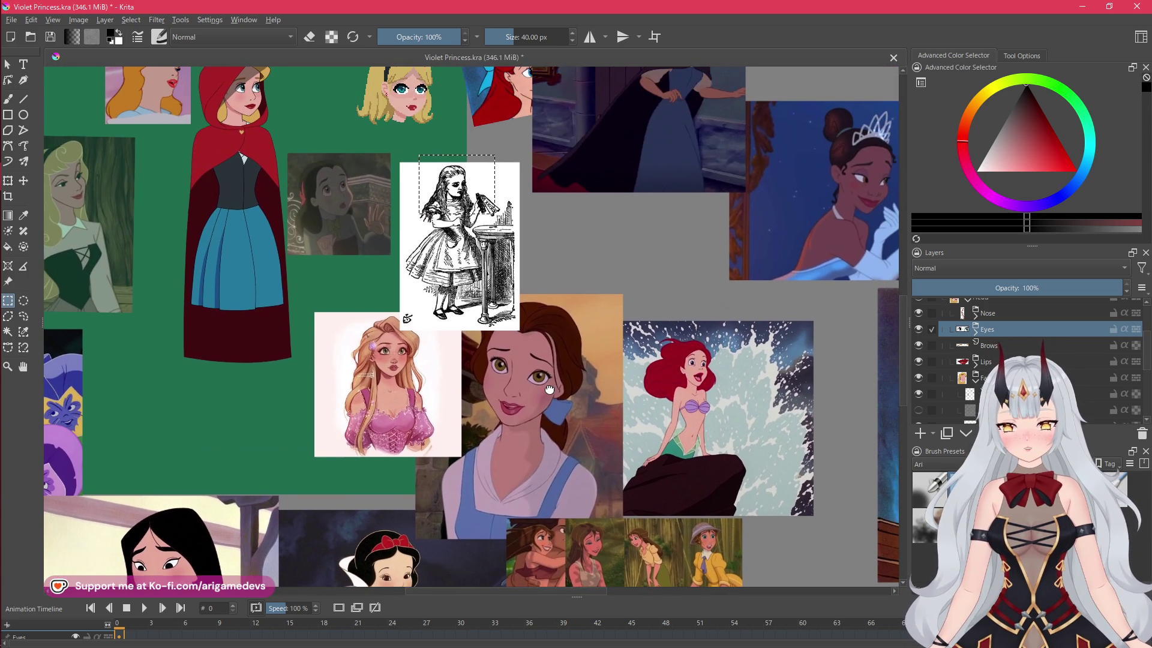
pyautogui.scroll(3, 600, 301)
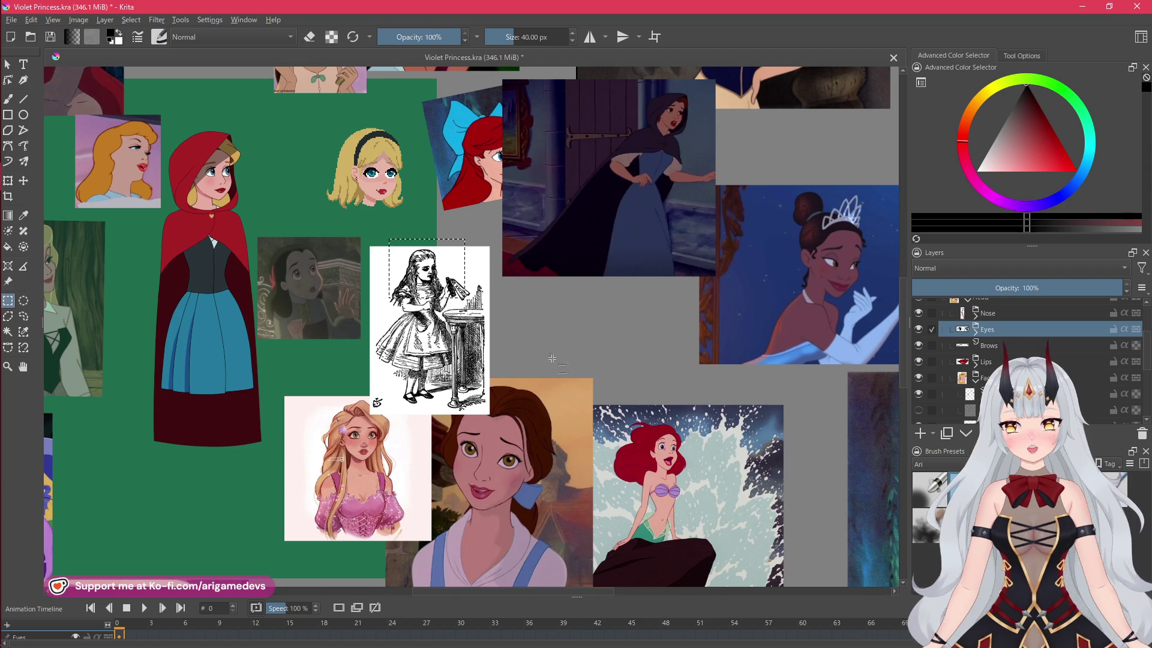
pyautogui.scroll(-3, 564, 318)
pyautogui.scroll(-3, 612, 329)
pyautogui.moveTo(421, 219); pyautogui.dragTo(624, 379)
pyautogui.scroll(2, 508, 311)
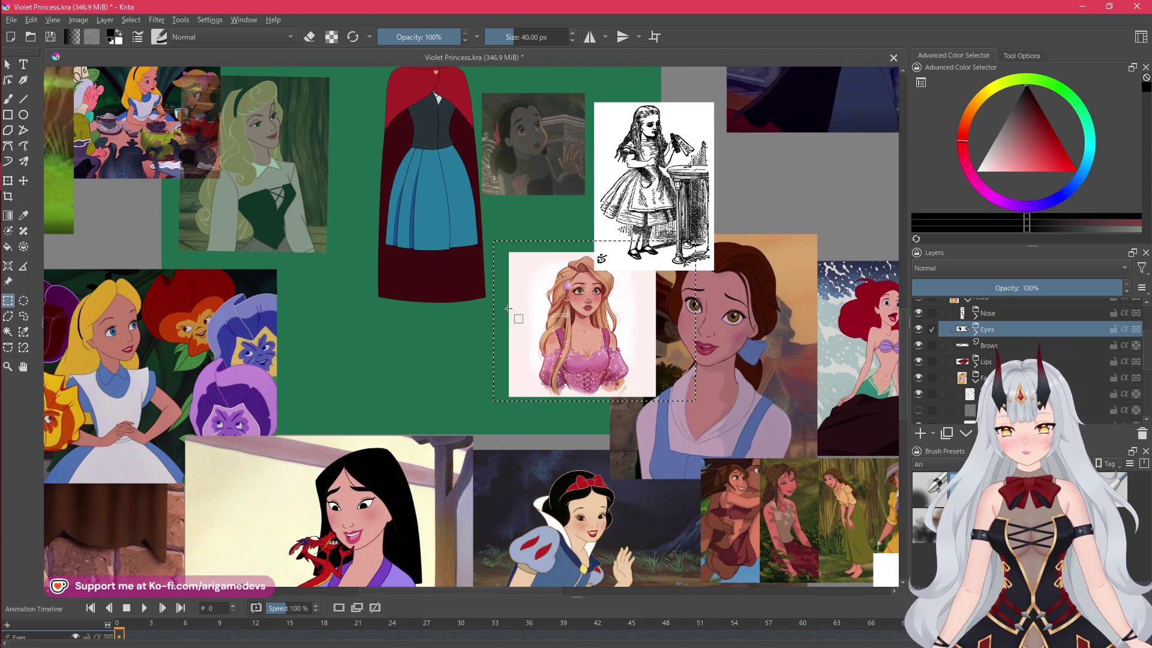
pyautogui.scroll(2, 508, 312)
pyautogui.moveTo(234, 172); pyautogui.dragTo(319, 174)
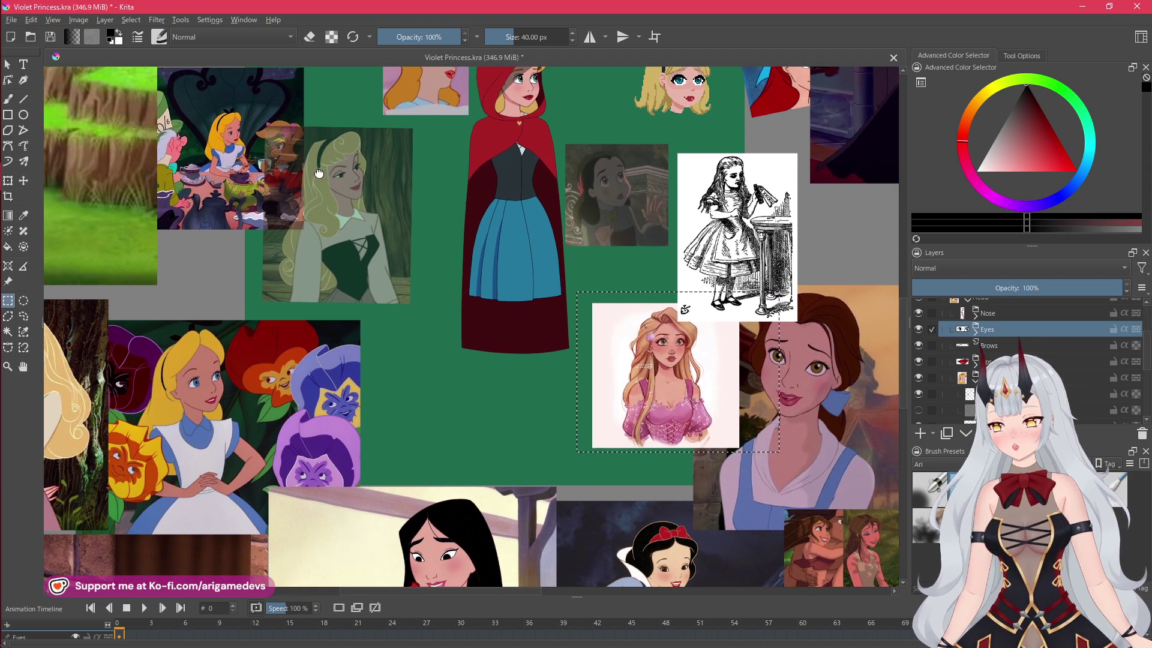
pyautogui.moveTo(246, 116)
pyautogui.mouseDown()
pyautogui.moveTo(399, 302)
pyautogui.moveTo(443, 321)
pyautogui.mouseUp()
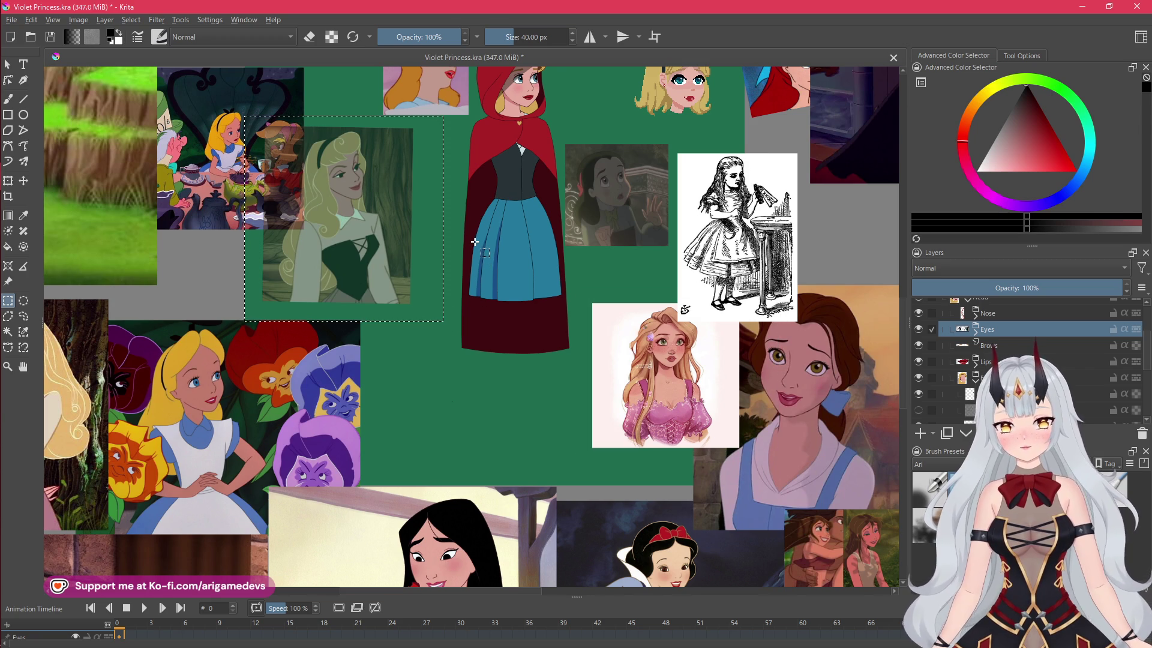
pyautogui.scroll(1, 460, 241)
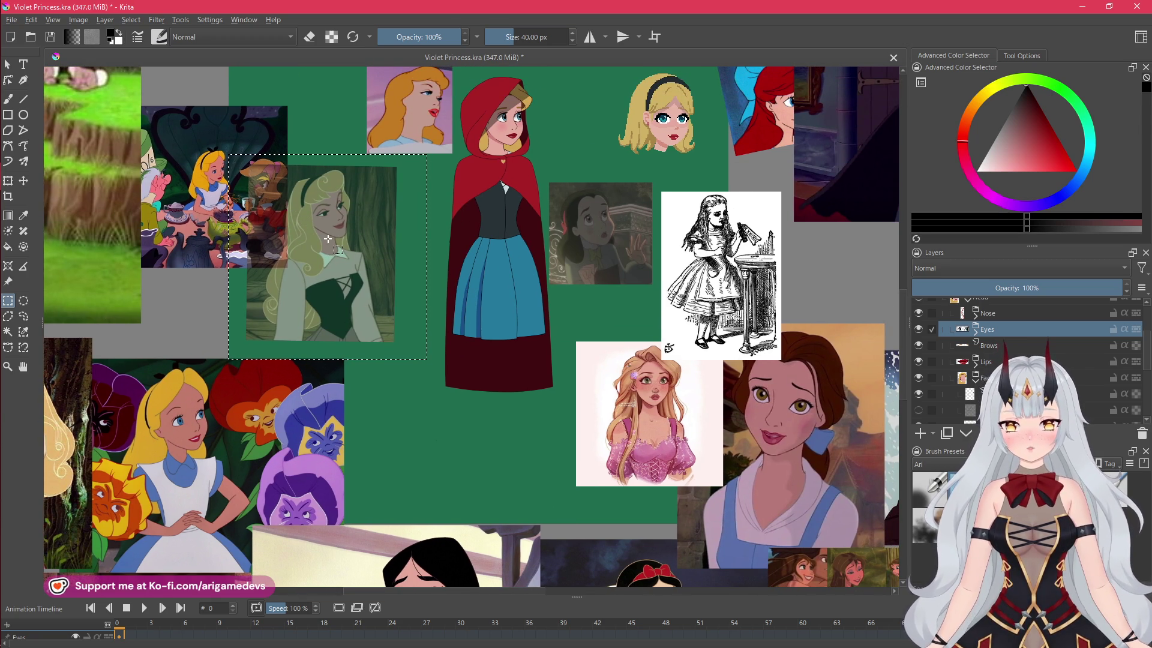
pyautogui.hscroll(1, 642, 241)
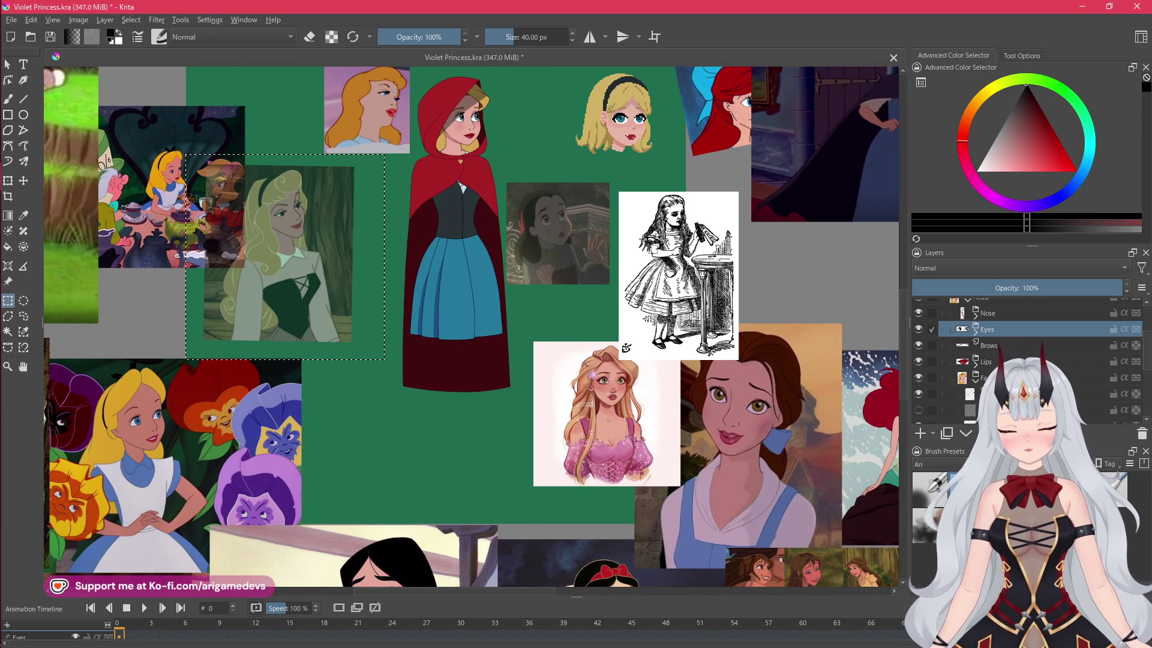
pyautogui.moveTo(735, 327)
pyautogui.mouseDown()
pyautogui.moveTo(637, 170)
pyautogui.moveTo(690, 180)
pyautogui.moveTo(665, 167)
pyautogui.moveTo(684, 144)
pyautogui.mouseUp()
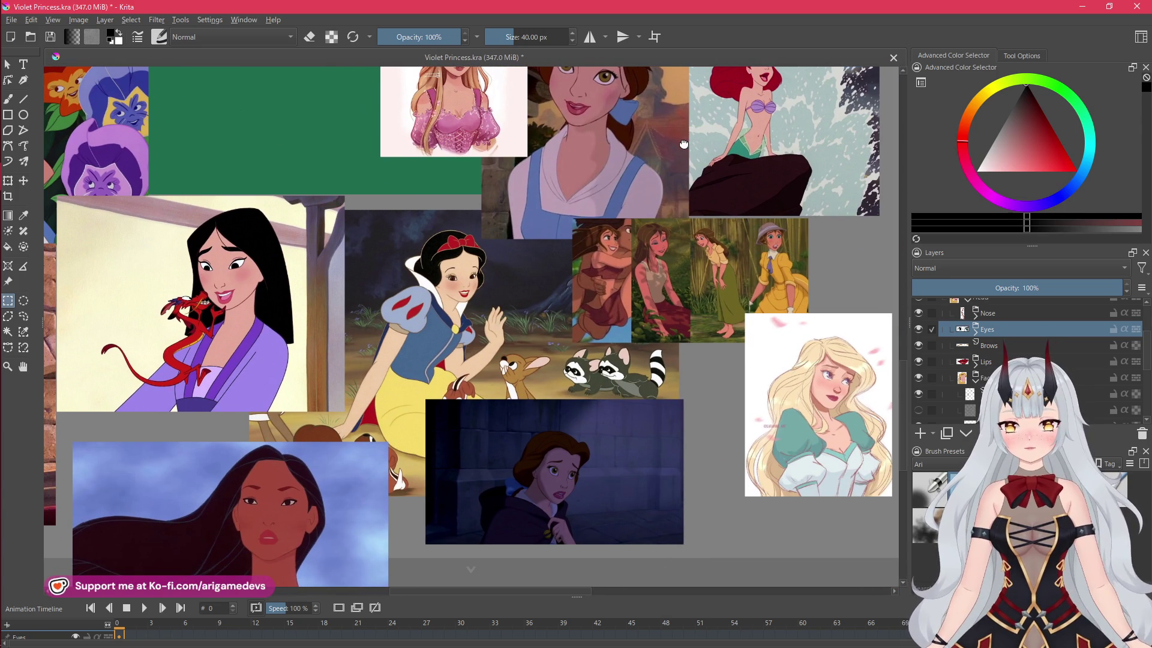
pyautogui.moveTo(434, 297); pyautogui.dragTo(491, 249)
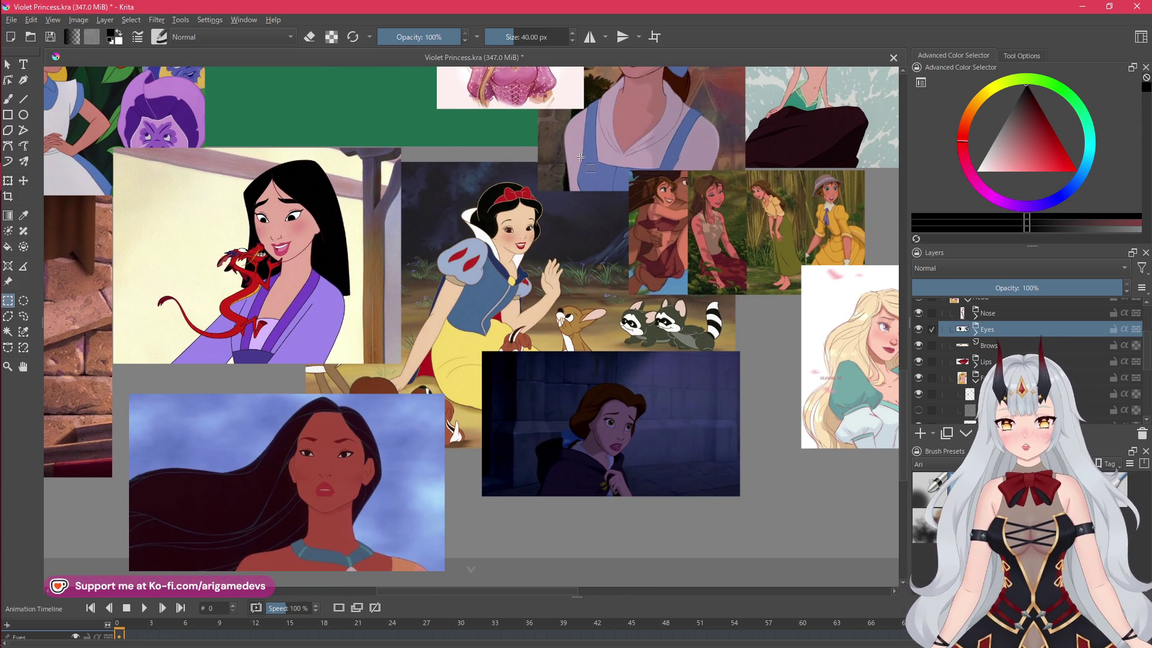
pyautogui.moveTo(460, 165); pyautogui.dragTo(576, 277)
pyautogui.moveTo(227, 165)
pyautogui.mouseDown()
pyautogui.moveTo(399, 216)
pyautogui.moveTo(567, 340)
pyautogui.mouseUp()
pyautogui.hscroll(-3, 451, 310)
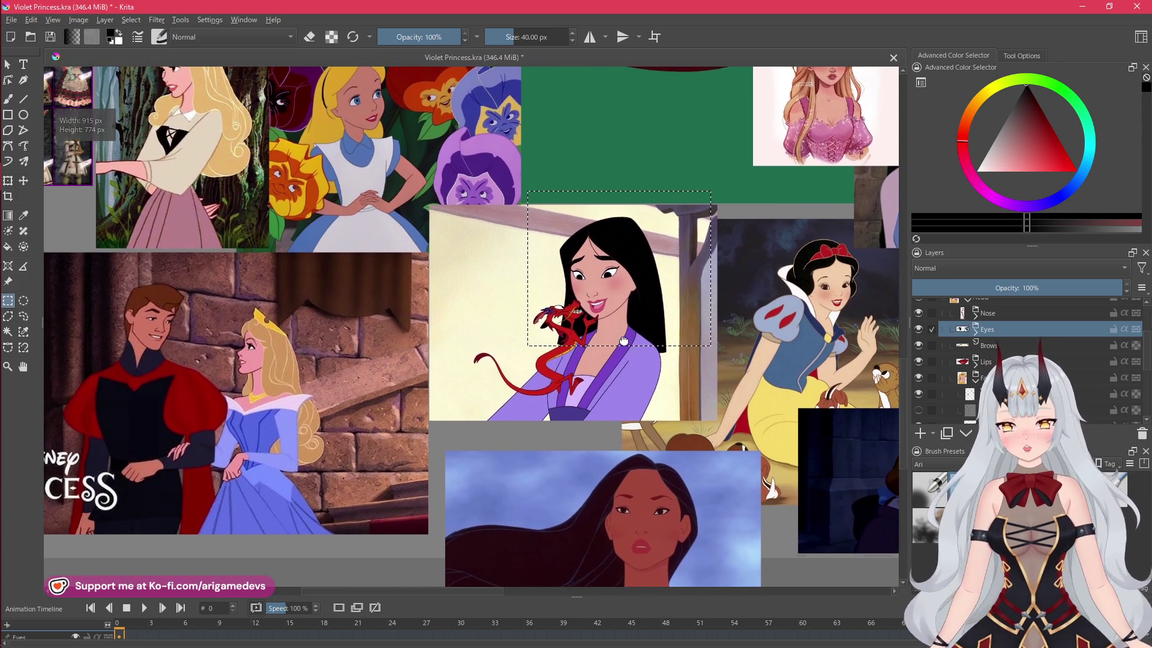
pyautogui.scroll(-2, 451, 310)
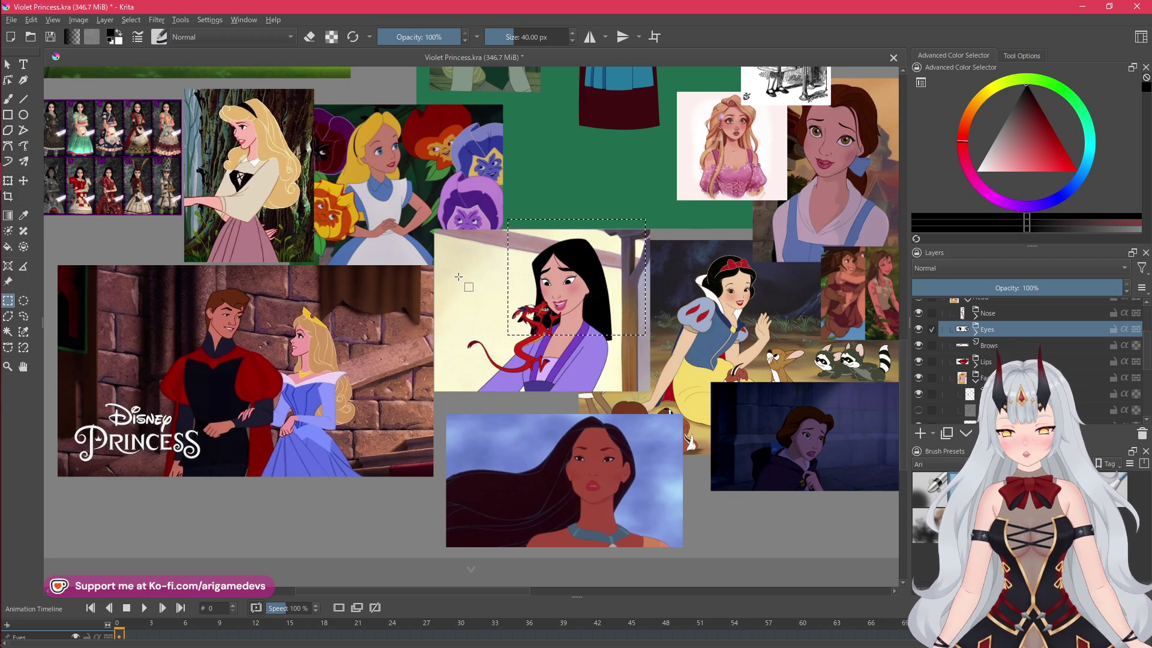
pyautogui.scroll(3, 459, 280)
pyautogui.scroll(5, 458, 279)
pyautogui.hscroll(-3, 458, 280)
pyautogui.moveTo(526, 239)
pyautogui.mouseDown()
pyautogui.moveTo(418, 380)
pyautogui.moveTo(635, 330)
pyautogui.mouseUp()
pyautogui.scroll(-8, 312, 288)
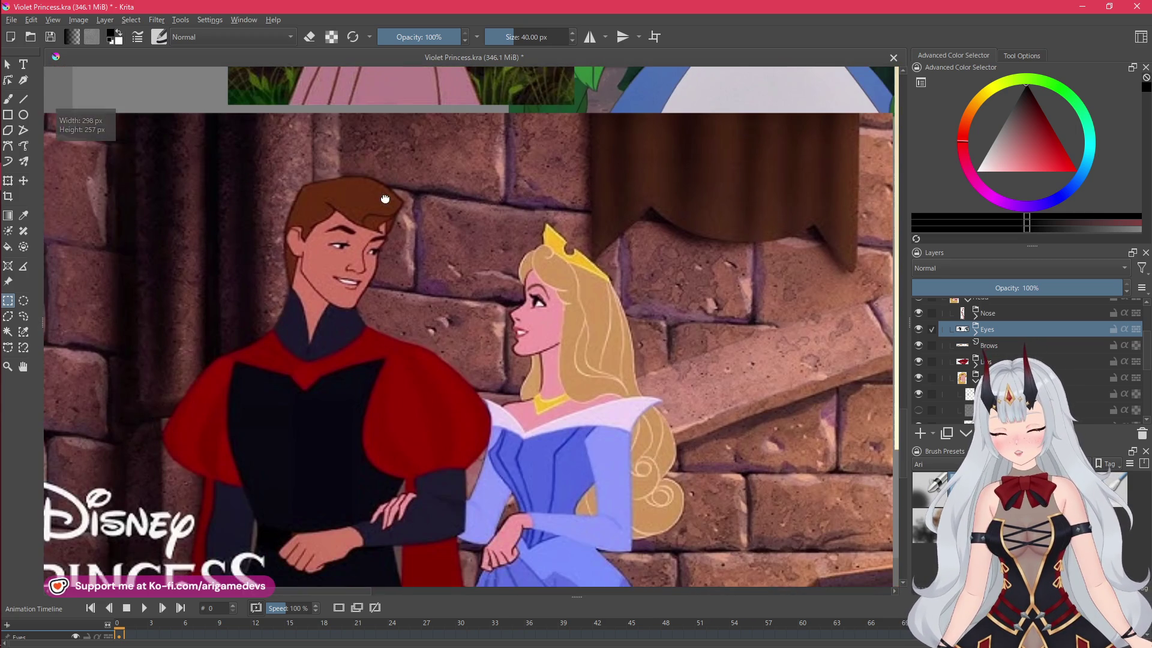
pyautogui.scroll(-5, 347, 379)
pyautogui.scroll(3, 480, 336)
pyautogui.scroll(4, 651, 327)
pyautogui.moveTo(650, 326)
pyautogui.mouseDown()
pyautogui.moveTo(358, 266)
pyautogui.moveTo(497, 338)
pyautogui.mouseUp()
pyautogui.moveTo(60, 267); pyautogui.dragTo(355, 270)
pyautogui.moveTo(519, 418); pyautogui.dragTo(522, 418)
pyautogui.scroll(-5, 521, 418)
pyautogui.scroll(5, 490, 264)
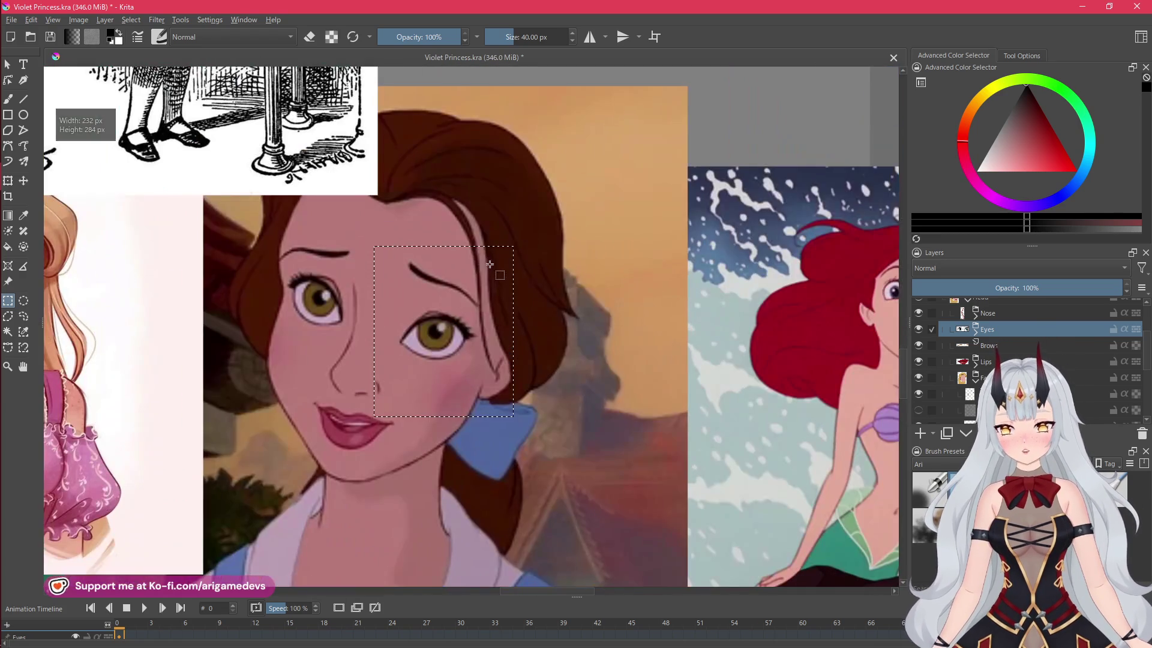
pyautogui.moveTo(259, 233)
pyautogui.mouseDown()
pyautogui.moveTo(504, 389)
pyautogui.moveTo(528, 387)
pyautogui.moveTo(504, 396)
pyautogui.mouseUp()
pyautogui.scroll(-5, 504, 396)
pyautogui.scroll(4, 484, 414)
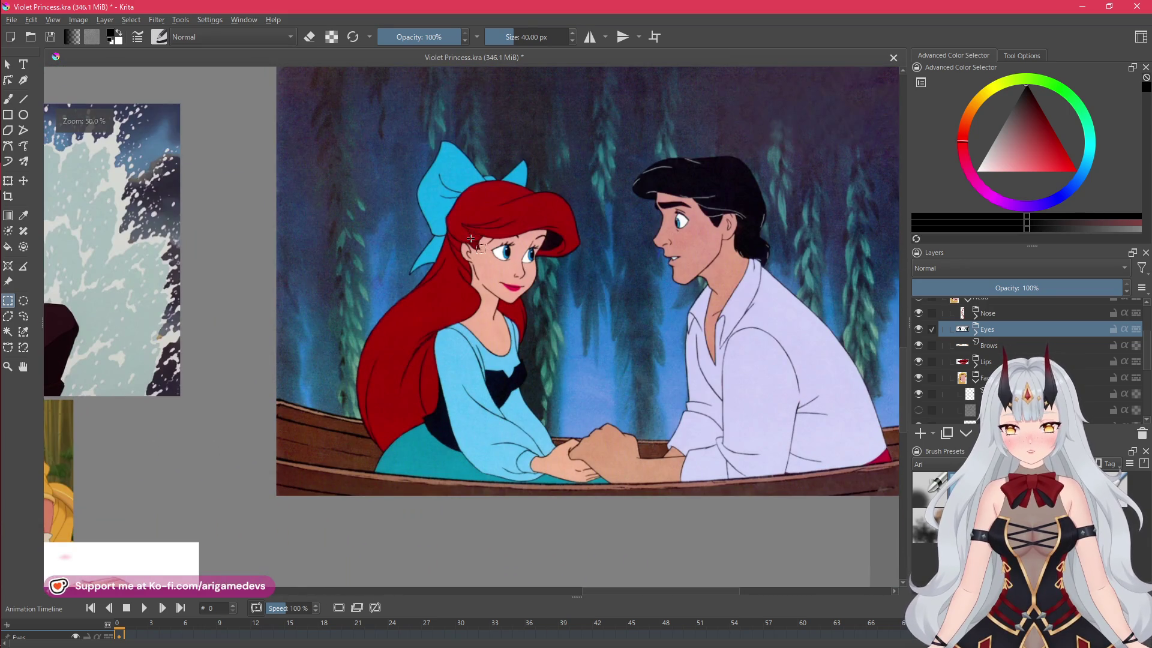
pyautogui.scroll(5, 516, 257)
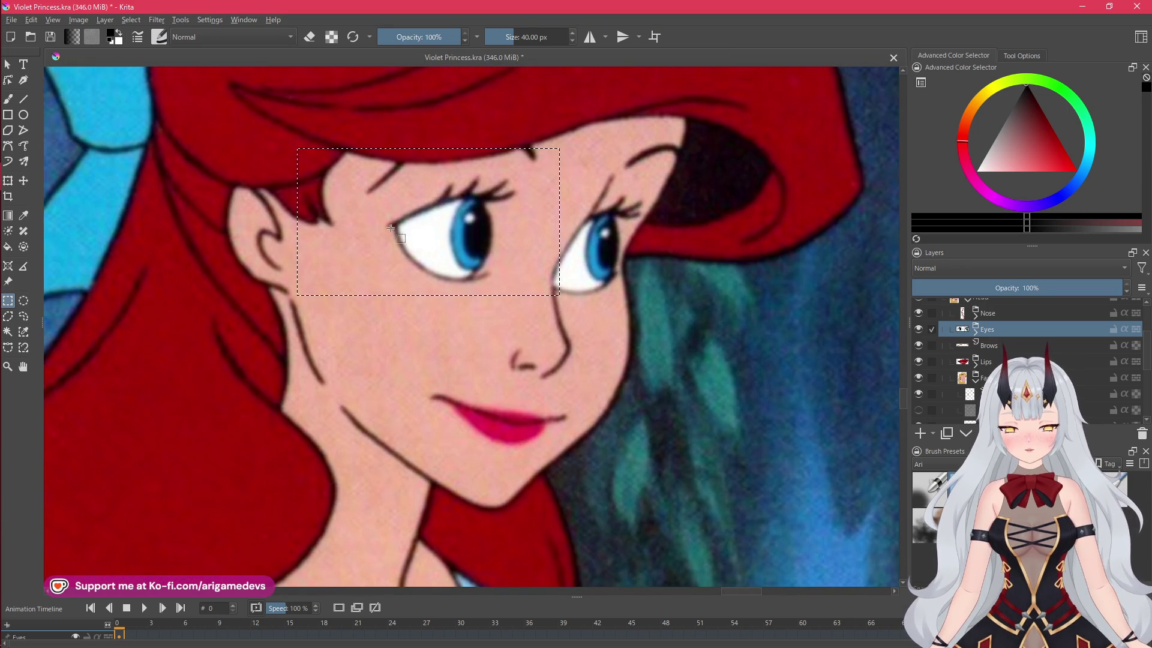
pyautogui.scroll(-4, 524, 273)
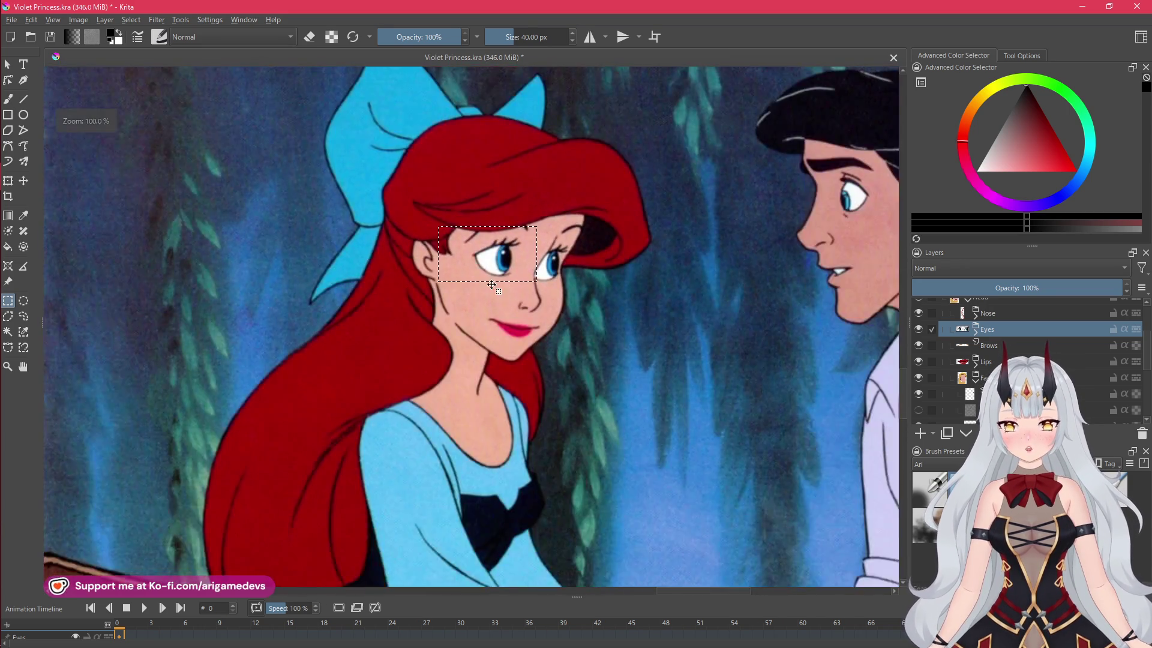
pyautogui.scroll(5, 456, 199)
pyautogui.scroll(-6, 527, 302)
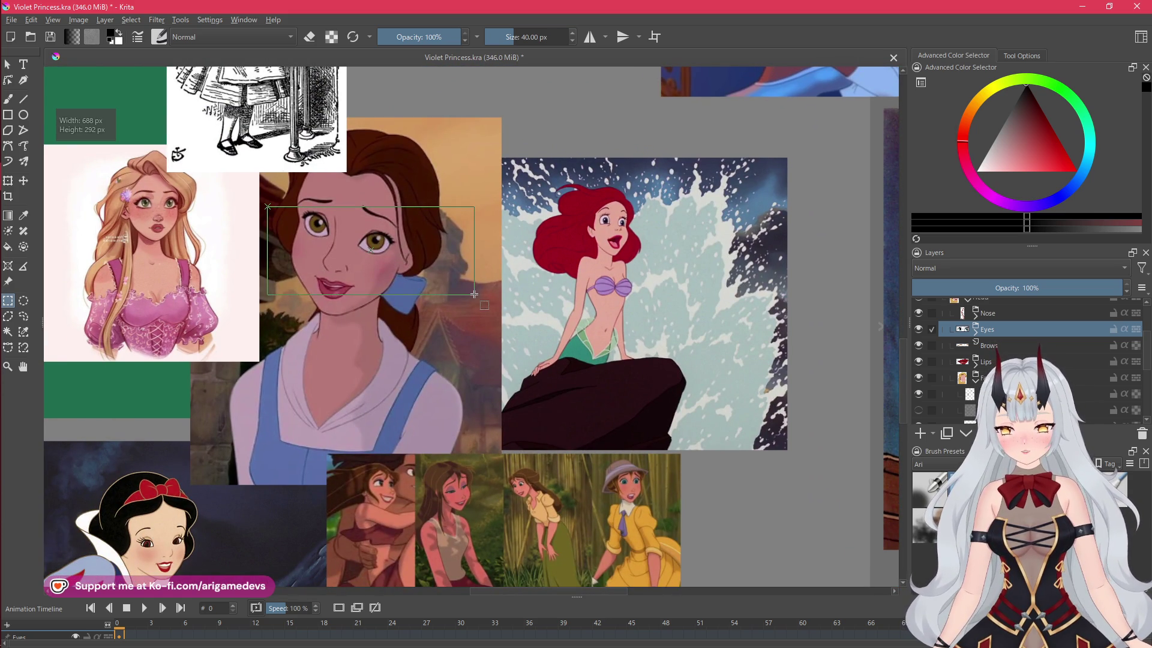
# Compare the eyes against reference princesses, panning to Belle, Pocahontas and Snow White
pyautogui.moveTo(474, 294); pyautogui.dragTo(474, 294)
pyautogui.scroll(-2, 420, 372)
pyautogui.scroll(6, 542, 324)
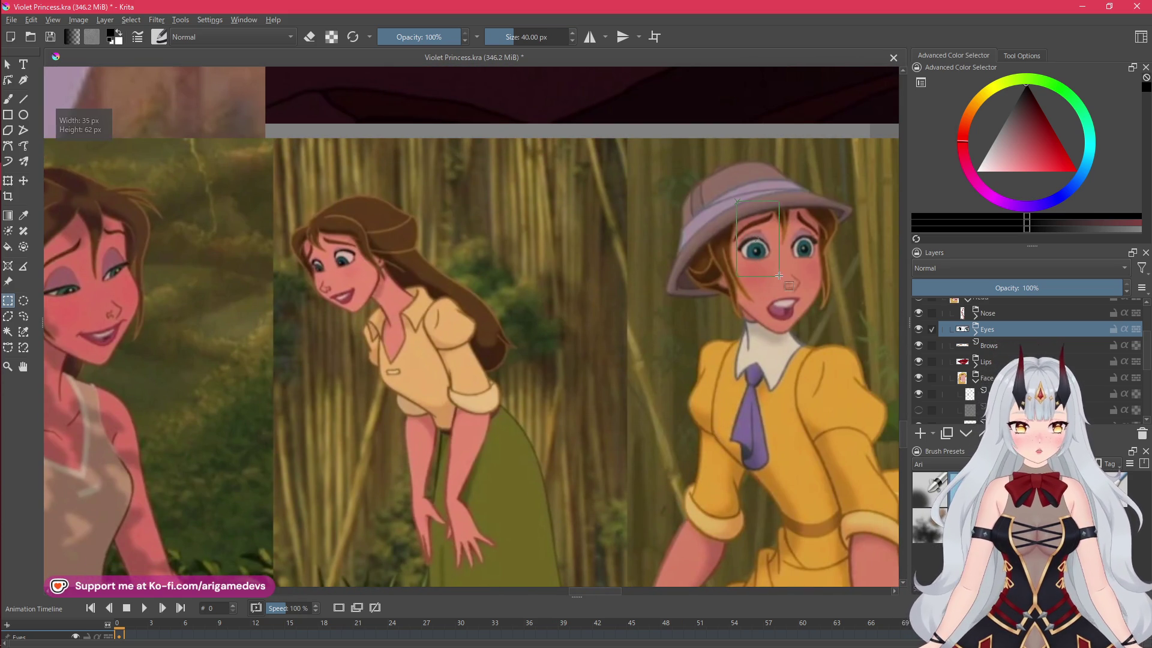
pyautogui.scroll(-5, 738, 204)
pyautogui.scroll(3, 366, 371)
pyautogui.moveTo(366, 370); pyautogui.dragTo(559, 299)
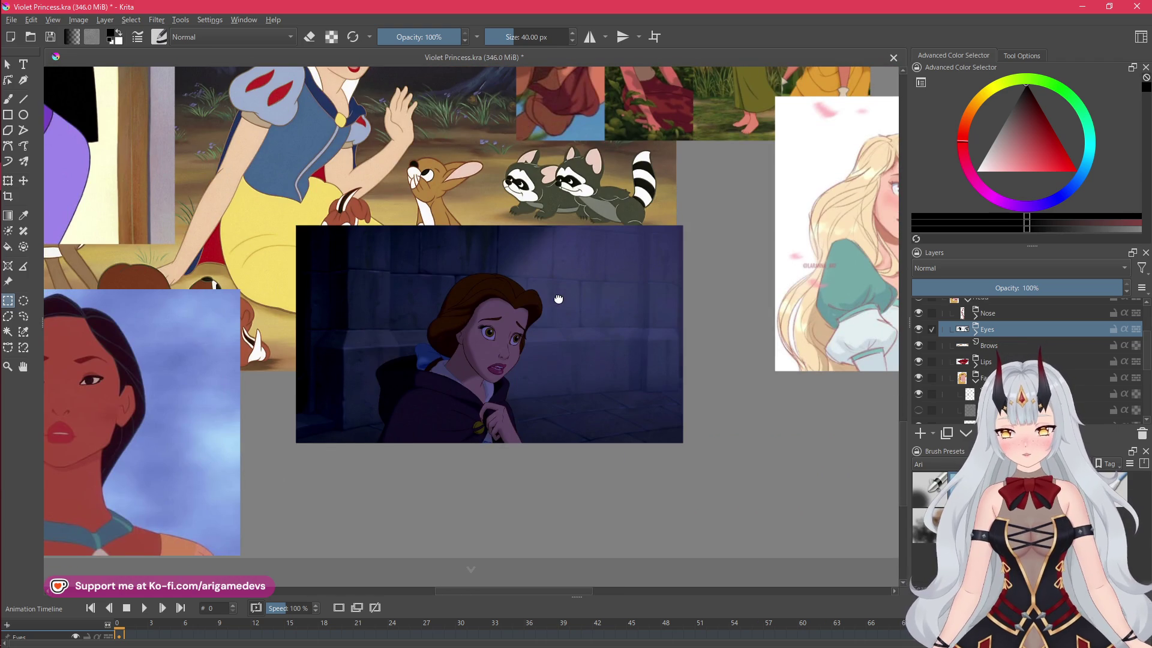
pyautogui.moveTo(335, 370); pyautogui.dragTo(713, 319)
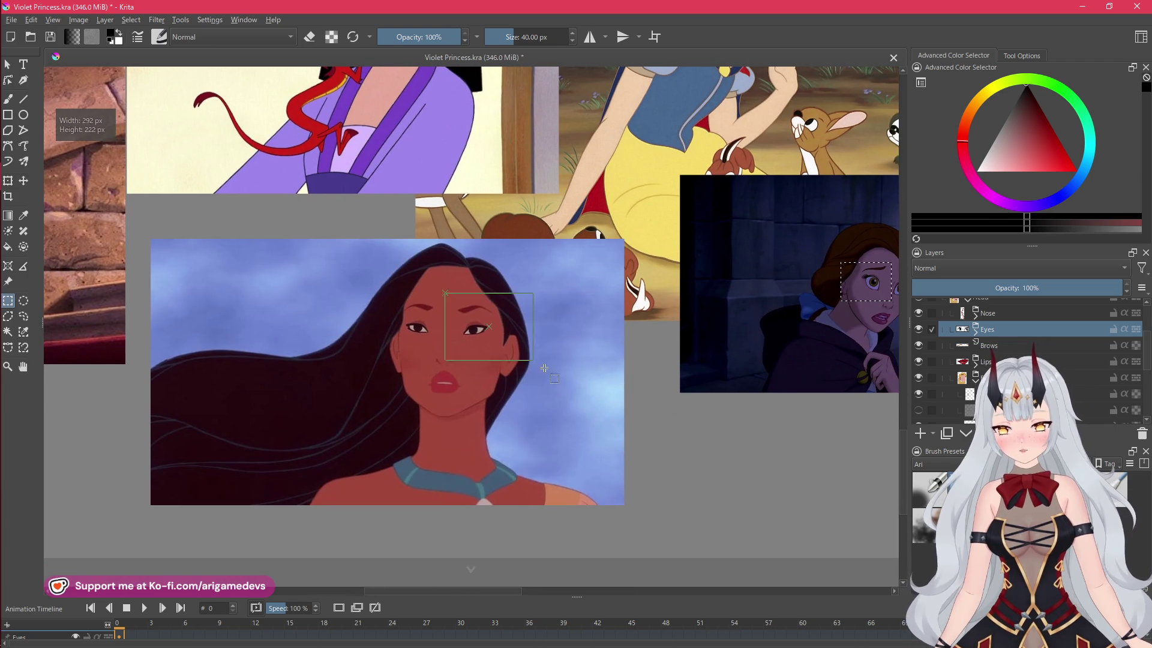
pyautogui.moveTo(360, 120); pyautogui.dragTo(399, 223)
pyautogui.moveTo(418, 64)
pyautogui.mouseDown()
pyautogui.moveTo(444, 158)
pyautogui.moveTo(540, 198)
pyautogui.moveTo(570, 252)
pyautogui.moveTo(603, 452)
pyautogui.moveTo(510, 451)
pyautogui.mouseUp()
# Outline Aurora's face and Alice's eyes in the references while panning around the board
pyautogui.scroll(1, 230, 274)
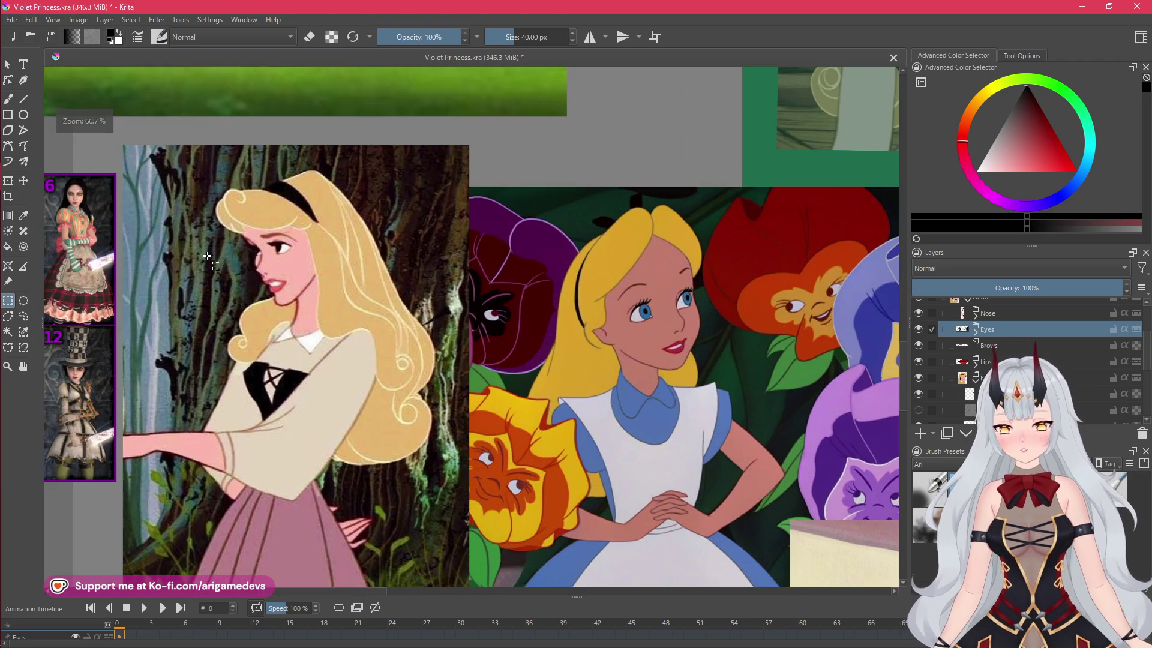
pyautogui.moveTo(362, 296); pyautogui.dragTo(362, 296)
pyautogui.scroll(1, 582, 224)
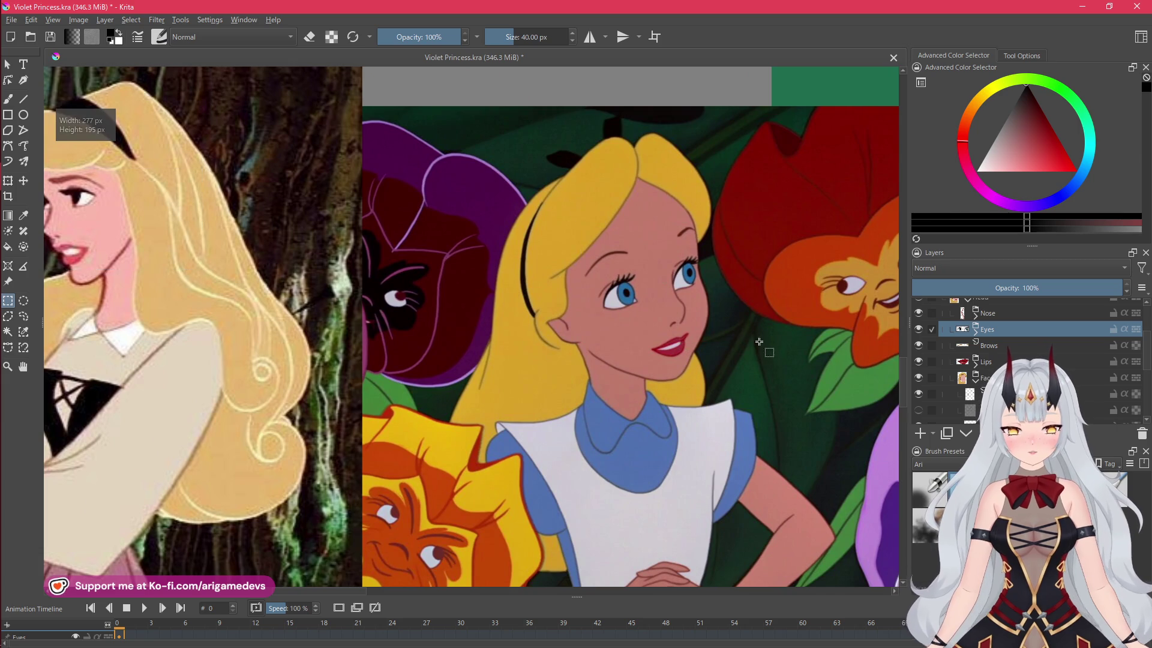
pyautogui.moveTo(750, 342); pyautogui.dragTo(429, 346)
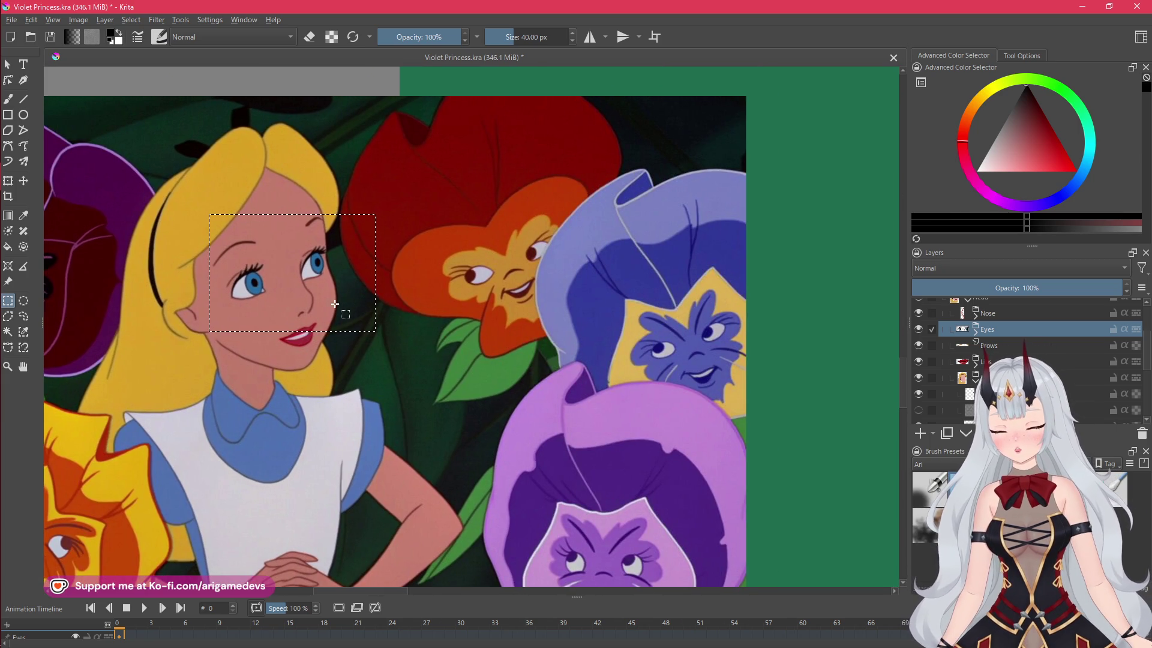
pyautogui.scroll(-4, 349, 306)
pyautogui.scroll(3, 389, 313)
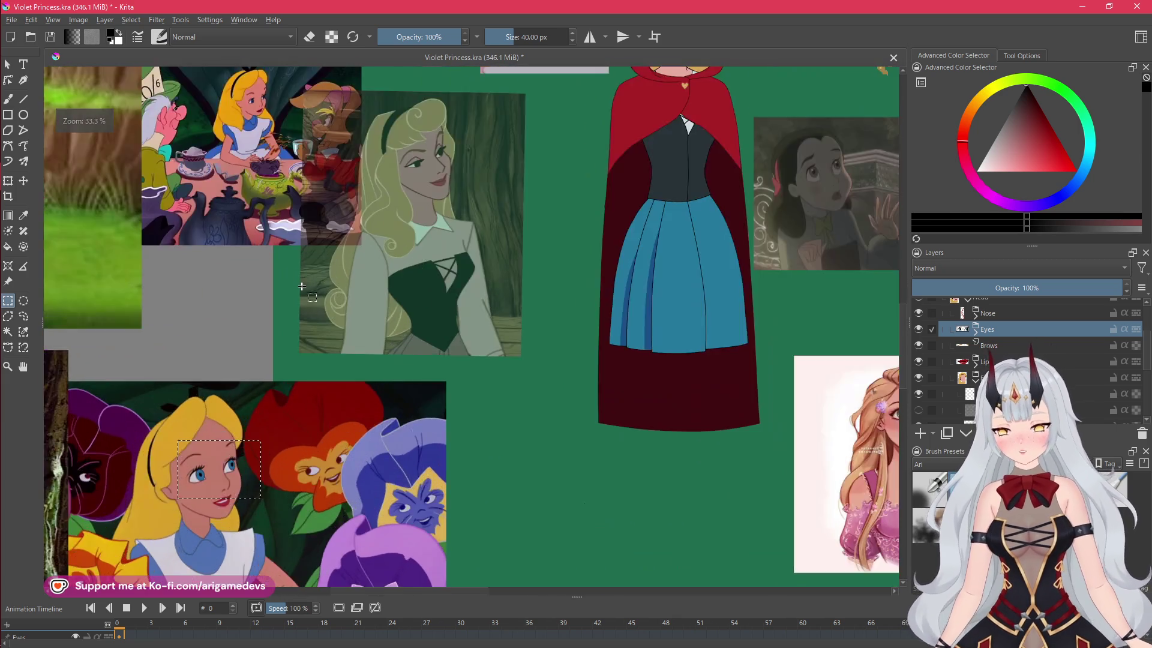
pyautogui.scroll(-3, 389, 313)
pyautogui.scroll(2, 497, 335)
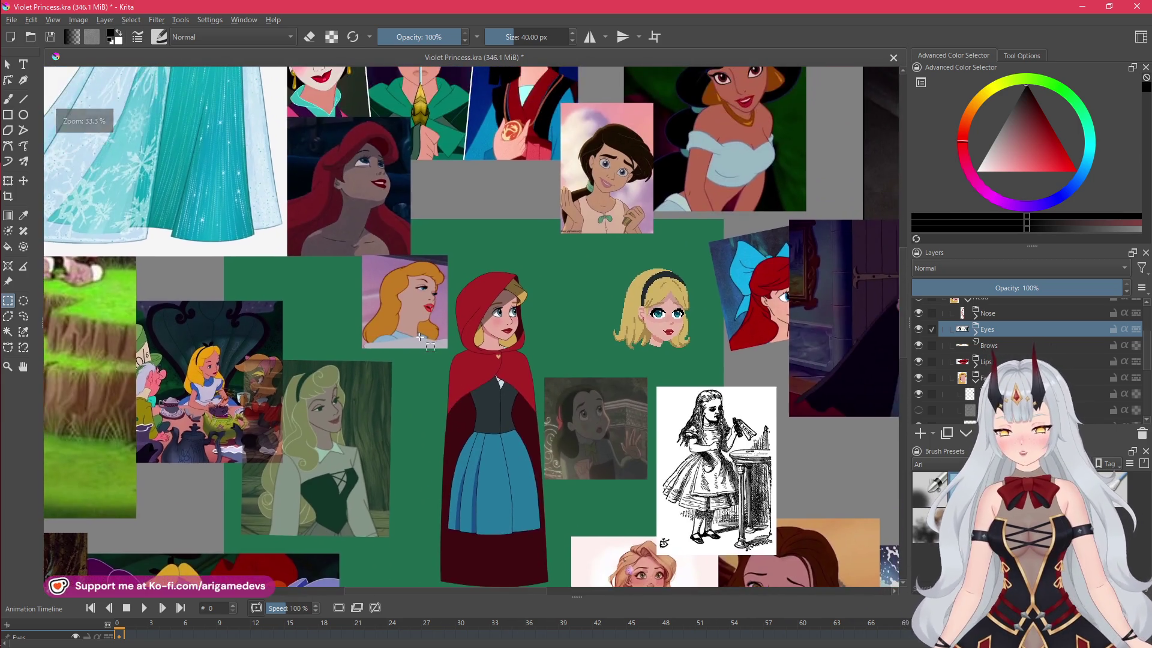
pyautogui.hscroll(4, 596, 276)
pyautogui.scroll(2, 250, 170)
pyautogui.hscroll(-2, 251, 169)
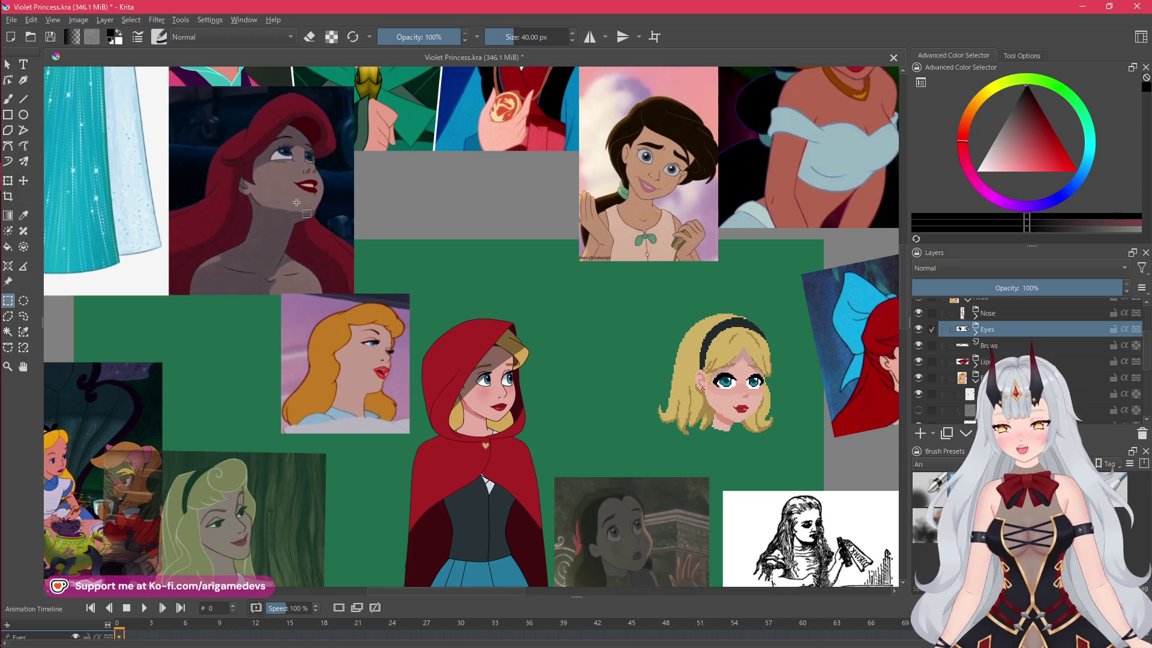
pyautogui.hscroll(-2, 456, 395)
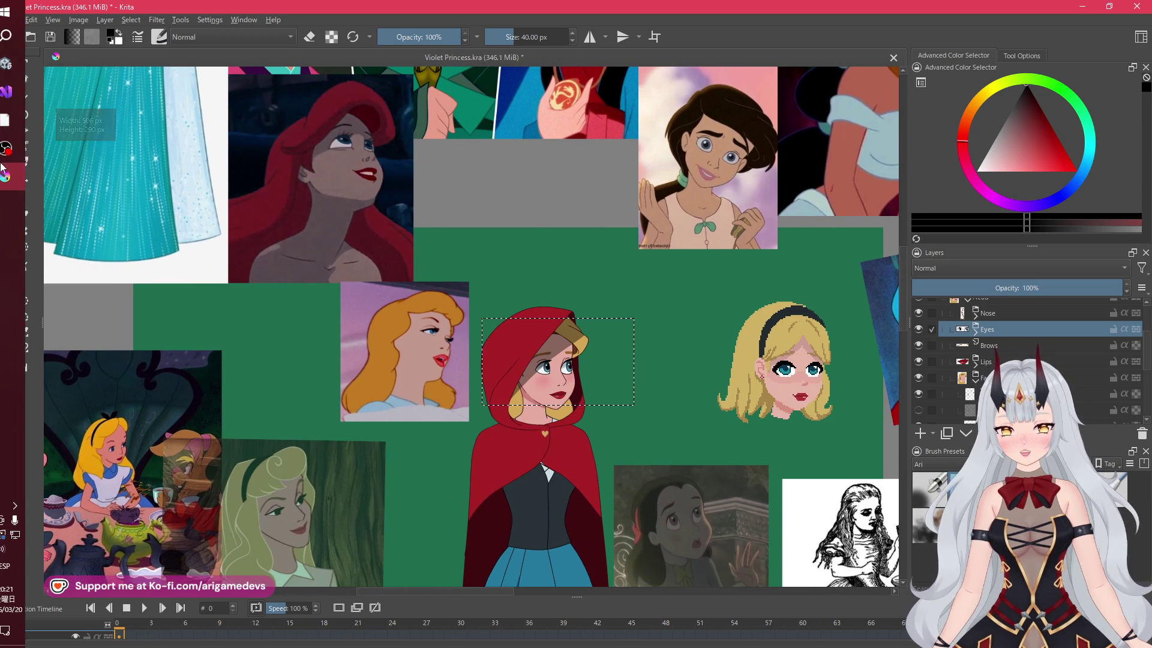
pyautogui.scroll(4, 502, 412)
pyautogui.hscroll(2, 502, 412)
pyautogui.hscroll(4, 501, 413)
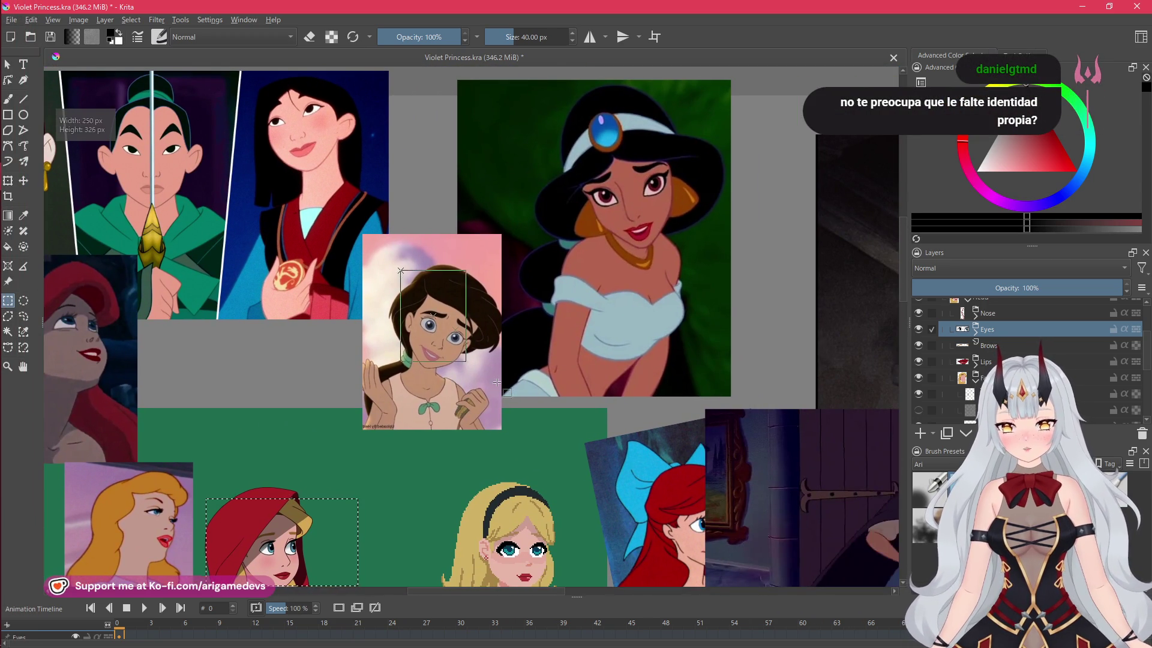
pyautogui.scroll(-5, 164, 312)
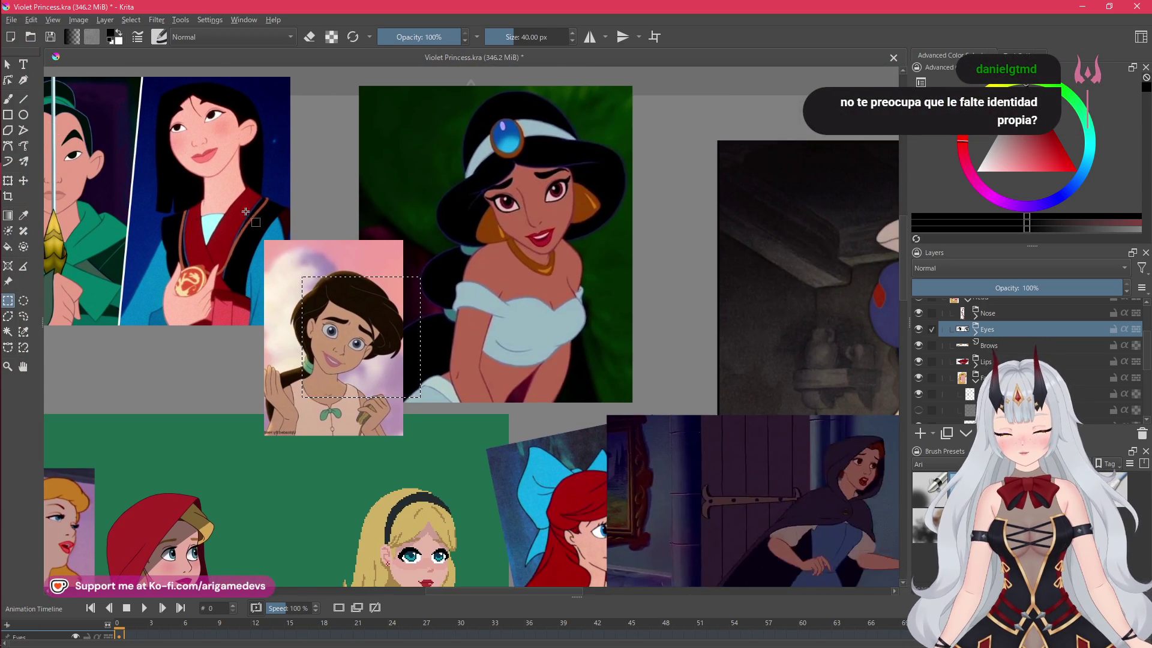
pyautogui.hscroll(-5, 363, 338)
pyautogui.scroll(2, 363, 338)
pyautogui.hscroll(2, 364, 338)
pyautogui.scroll(-2, 363, 237)
pyautogui.scroll(5, 197, 352)
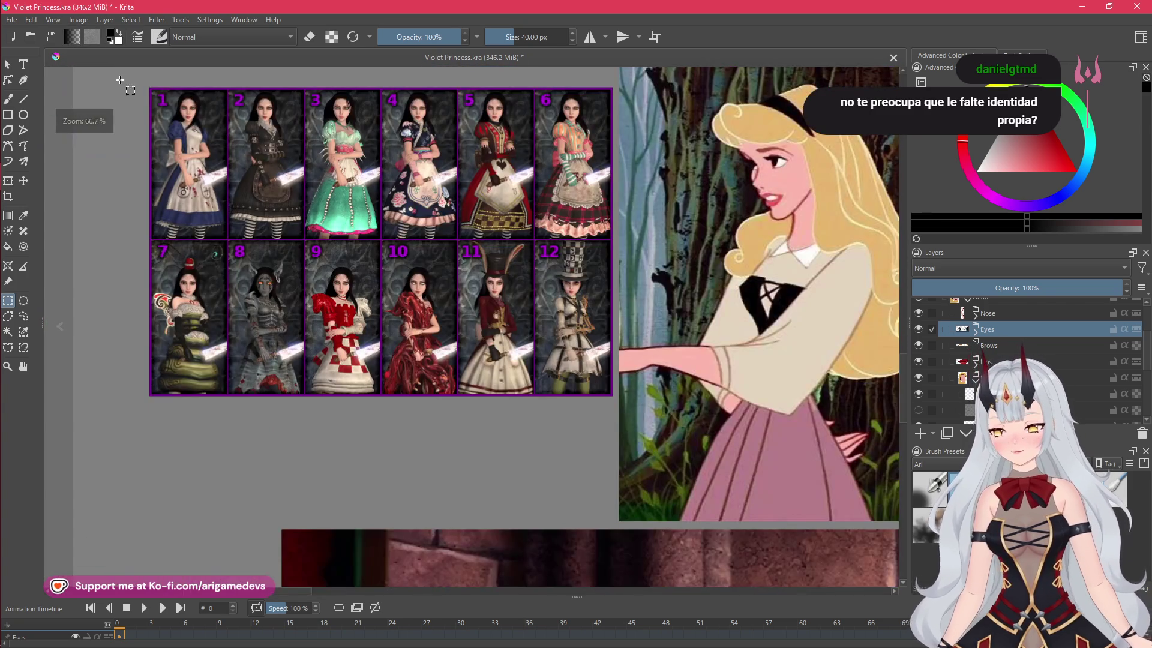
# Select the grid of Alice outfit reference images
pyautogui.moveTo(122, 78); pyautogui.dragTo(655, 416)
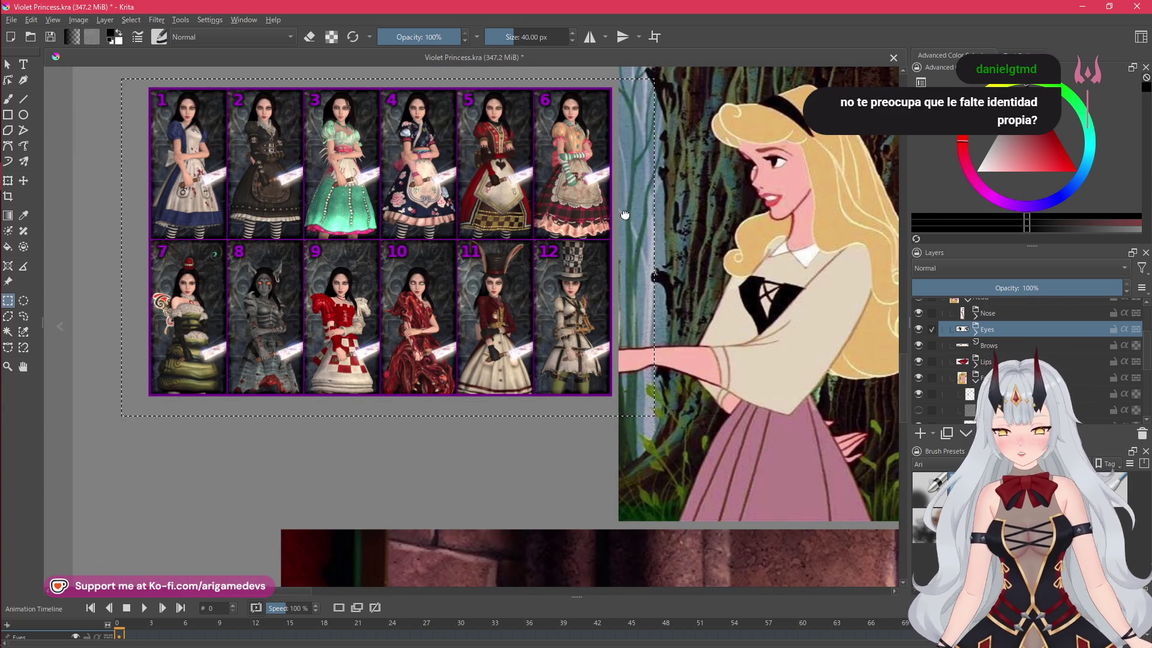
pyautogui.hscroll(5, 372, 256)
pyautogui.scroll(-3, 372, 257)
pyautogui.hscroll(5, 372, 256)
pyautogui.scroll(-2, 372, 257)
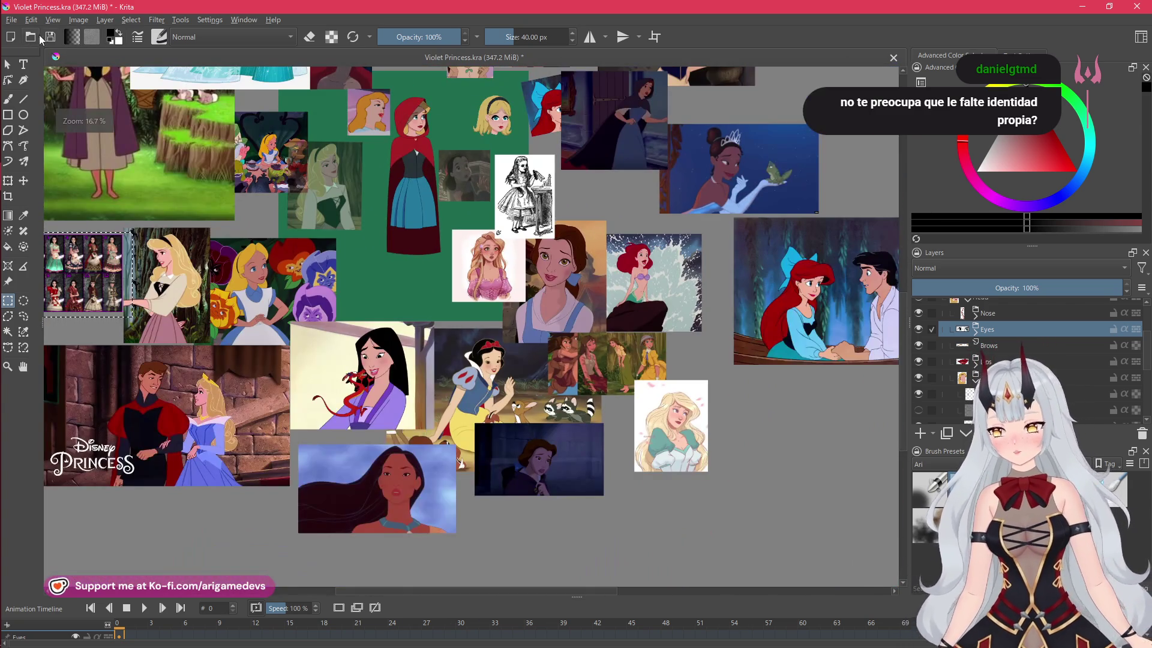
# Turn off View > Show Reference Images to hide them
pyautogui.click(53, 20)
pyautogui.click(97, 315)
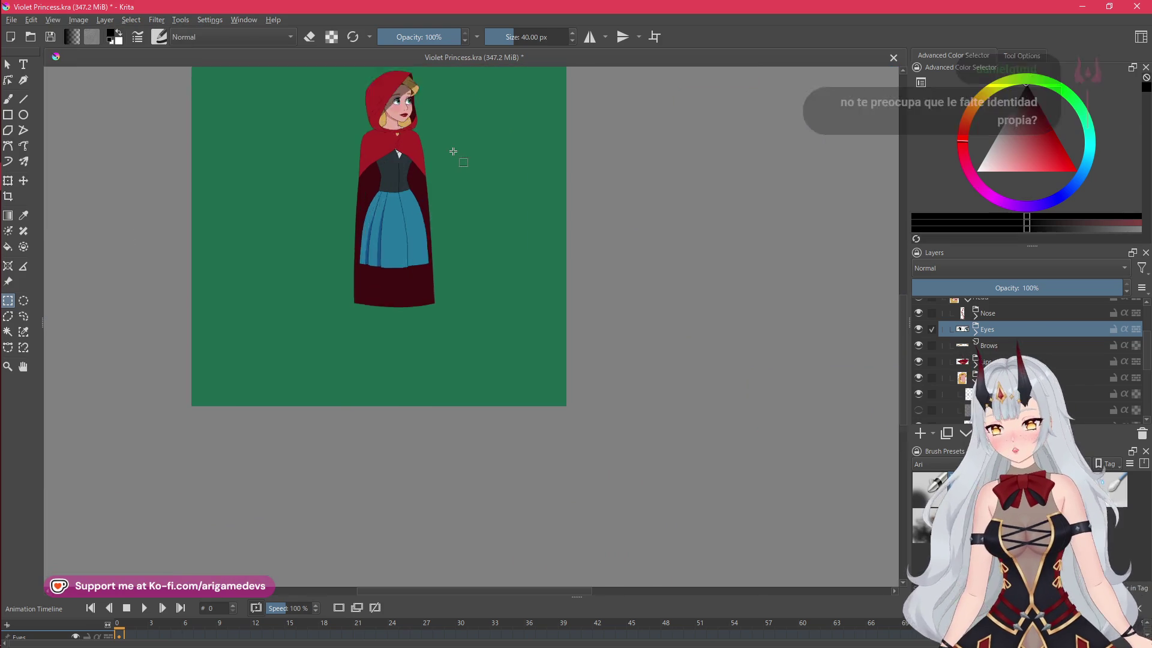
pyautogui.click(558, 337)
pyautogui.scroll(4, 558, 337)
pyautogui.moveTo(12, 150)
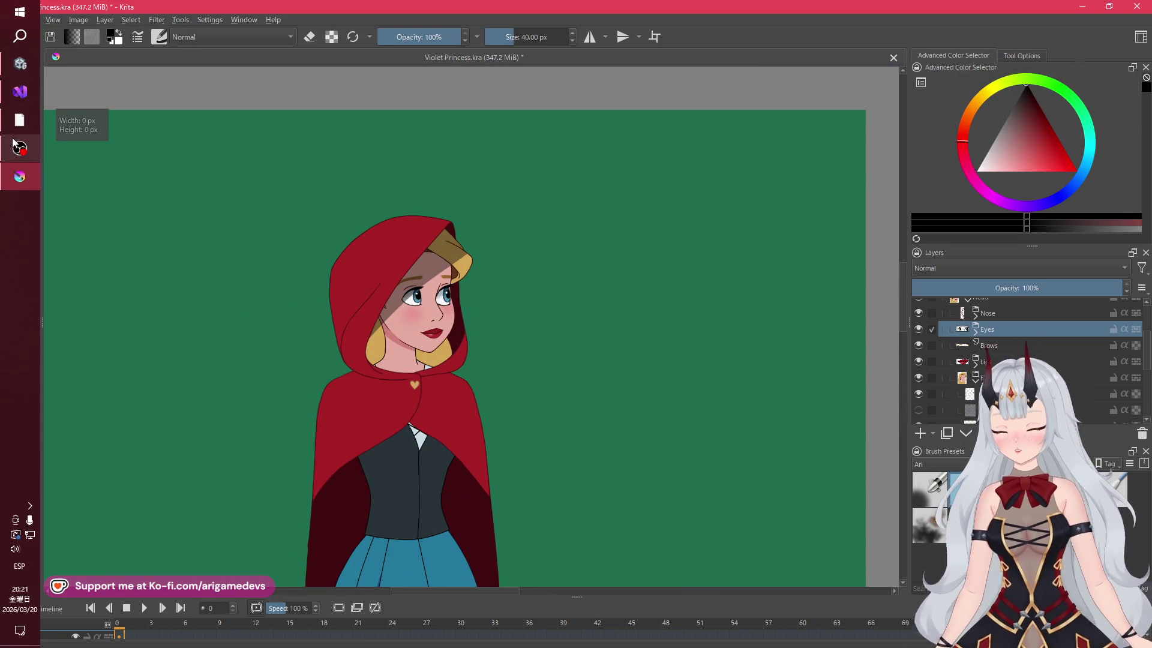